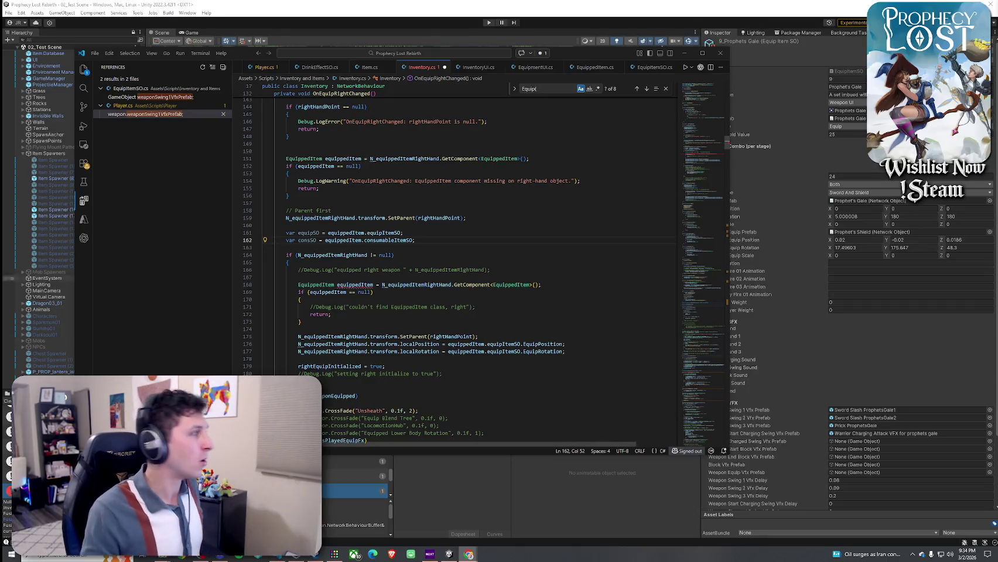
Step: Let Unity recompile, then begin 'if (equipSO != null)' on a new line below the consSO declaration
{"action": "left_click", "coordinate": [384, 247]}
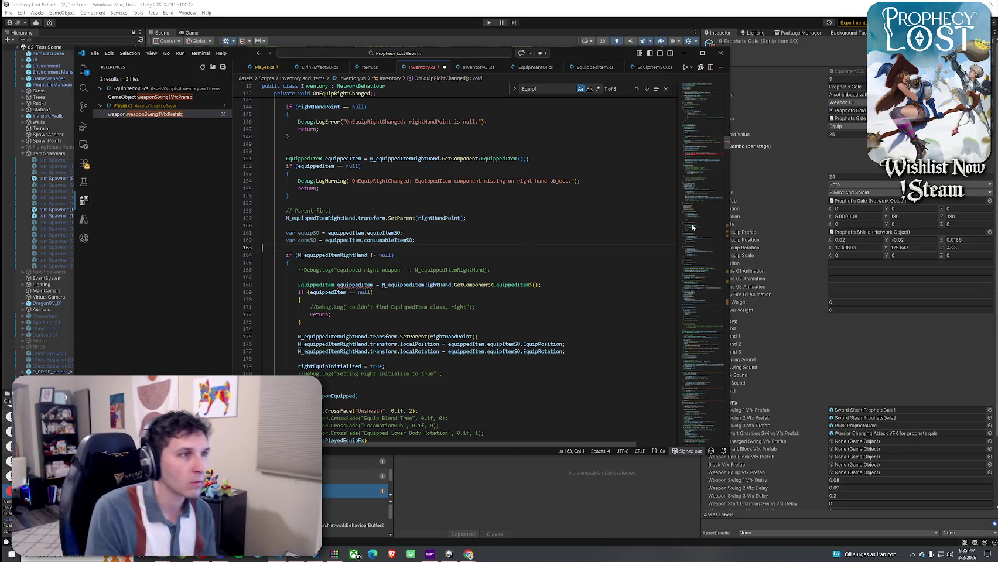
{"action": "left_click", "coordinate": [730, 220]}
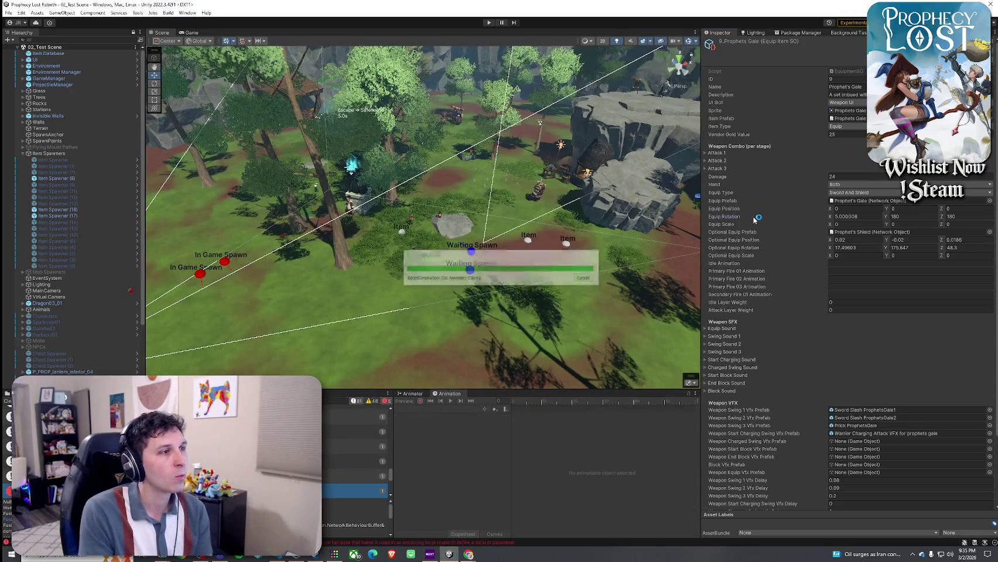
{"action": "left_click", "coordinate": [292, 559]}
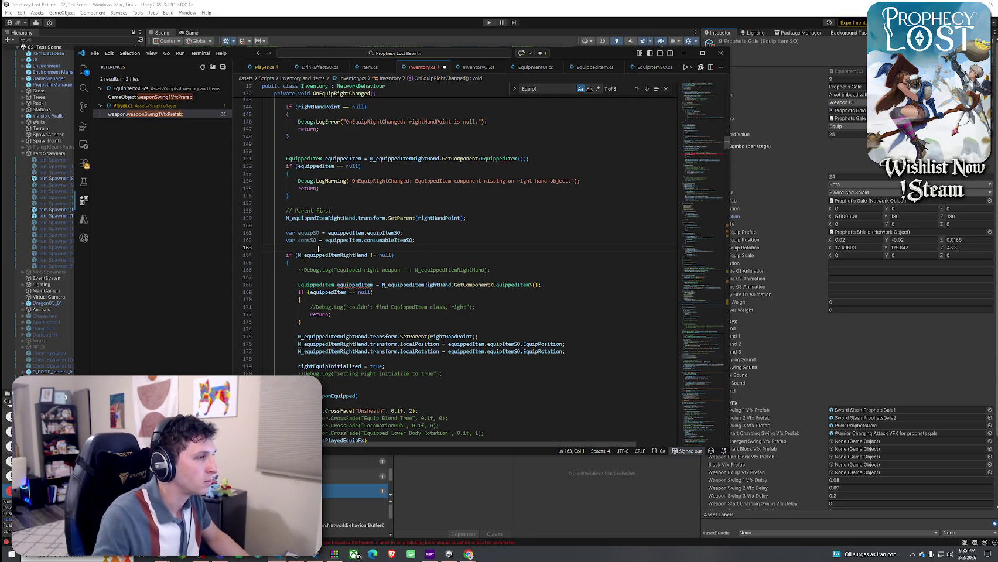
{"action": "key", "text": "Return"}
{"action": "key", "text": "Return"}
{"action": "key", "text": "Up"}
{"action": "type", "text": "i"}
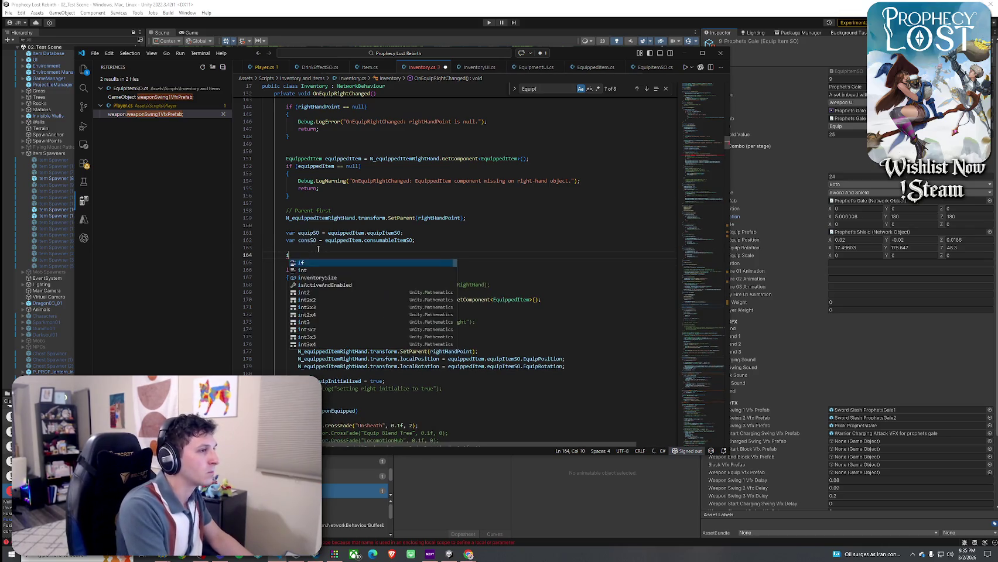
{"action": "type", "text": "f (equipSO"}
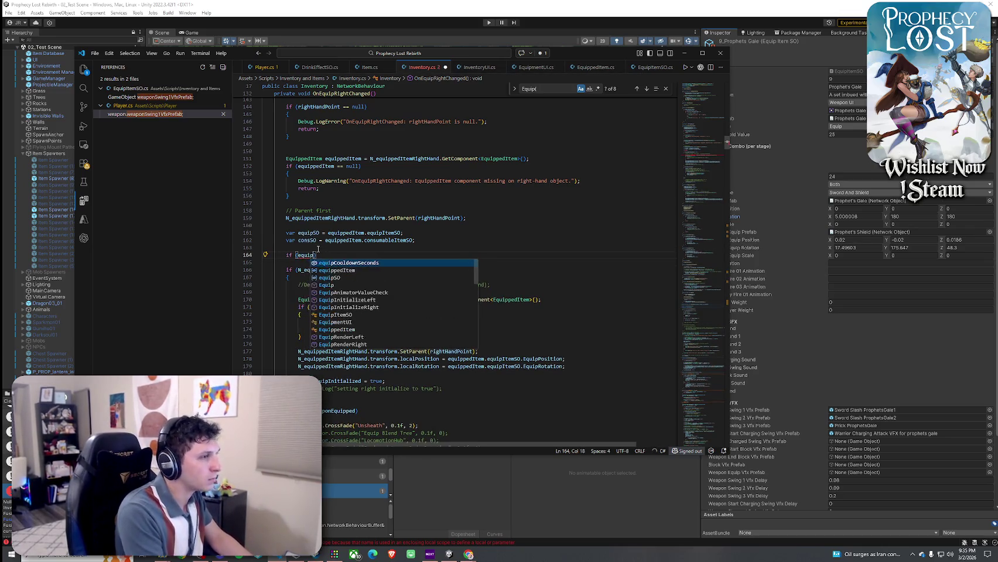
{"action": "type", "text": " != nul"}
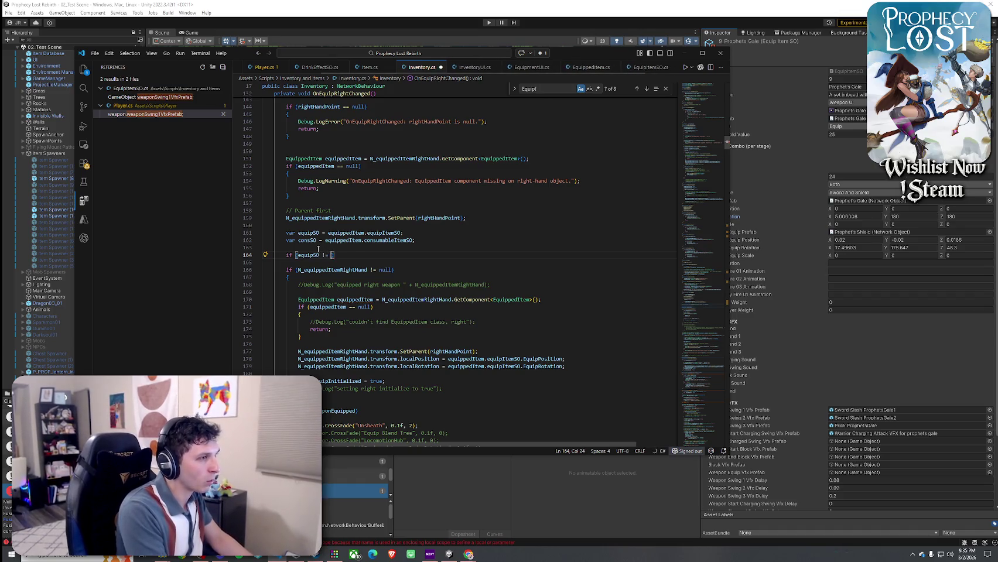
Step: Open the equipSO block and set N_equippedItemRightHand.transform.localPosition to equipSO.EquipPosition
{"action": "key", "text": "Tab"}
{"action": "key", "text": "End"}
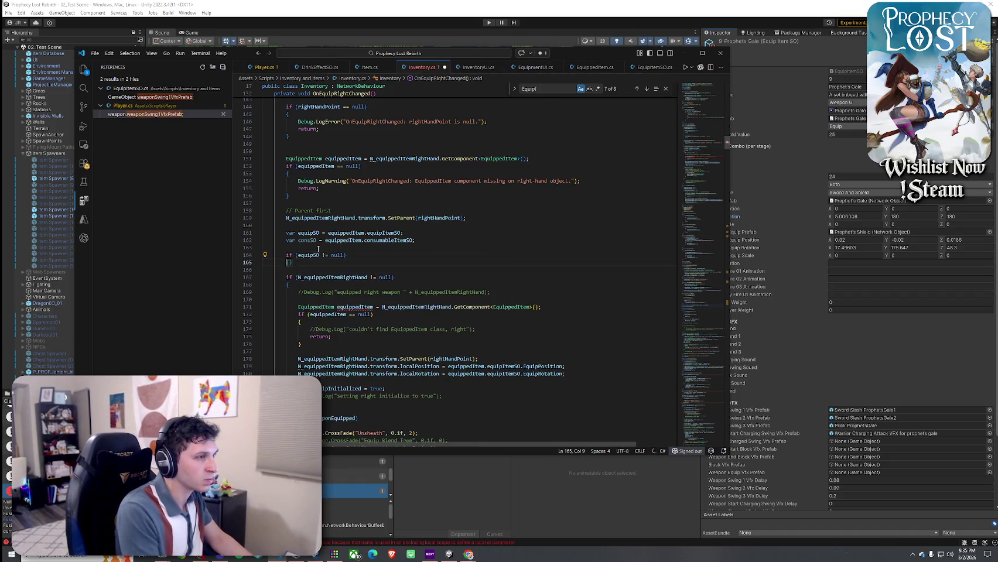
{"action": "key", "text": "Return"}
{"action": "type", "text": "{"}
{"action": "key", "text": "Return"}
{"action": "type", "text": "N_equi"}
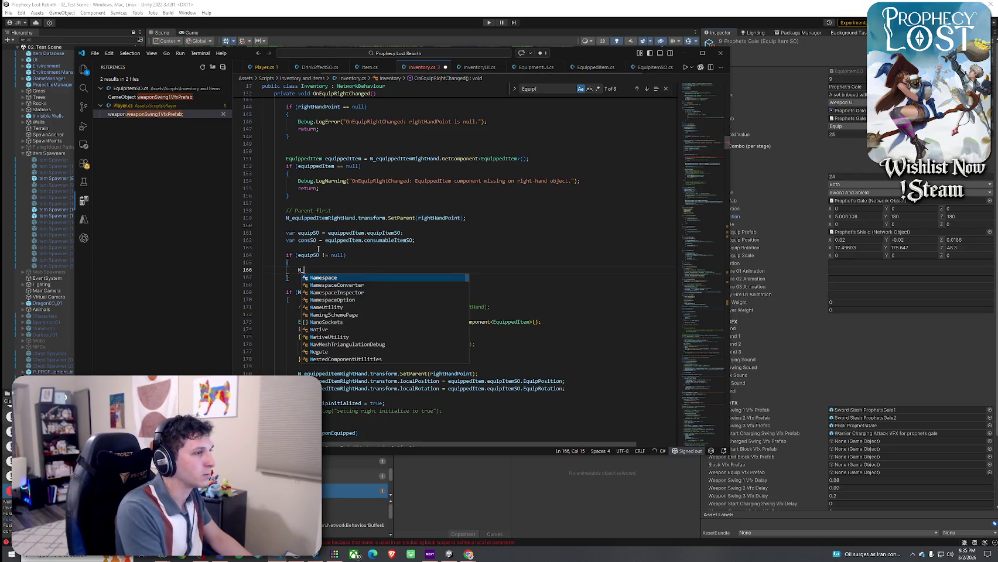
{"action": "key", "text": "Down"}
{"action": "key", "text": "Tab"}
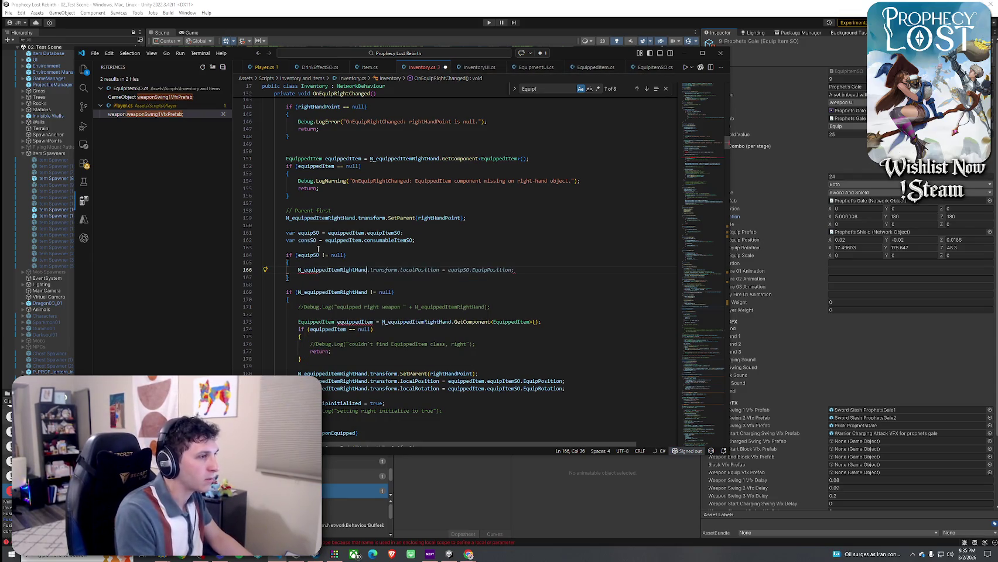
{"action": "type", "text": ".trans"}
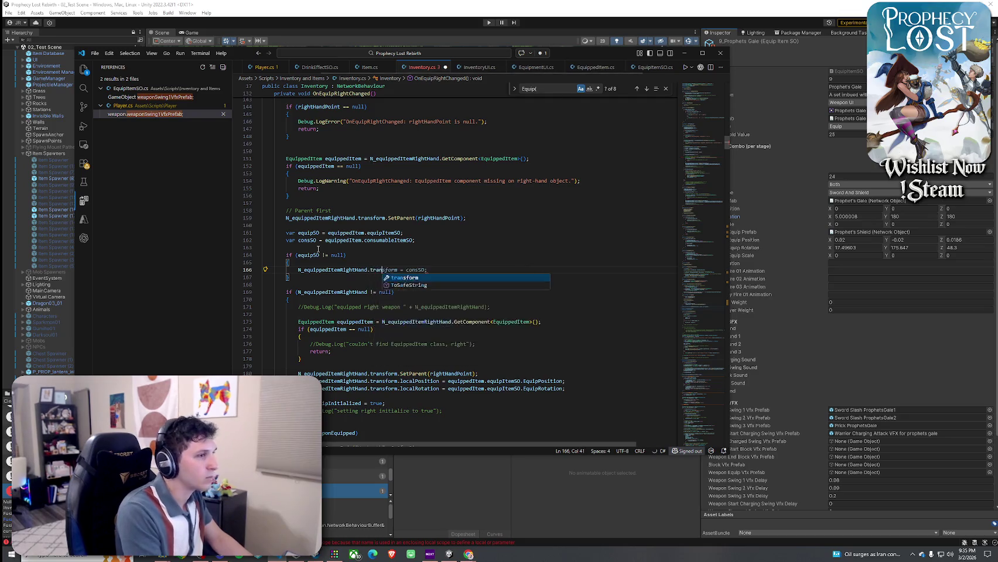
{"action": "type", "text": "form.local"}
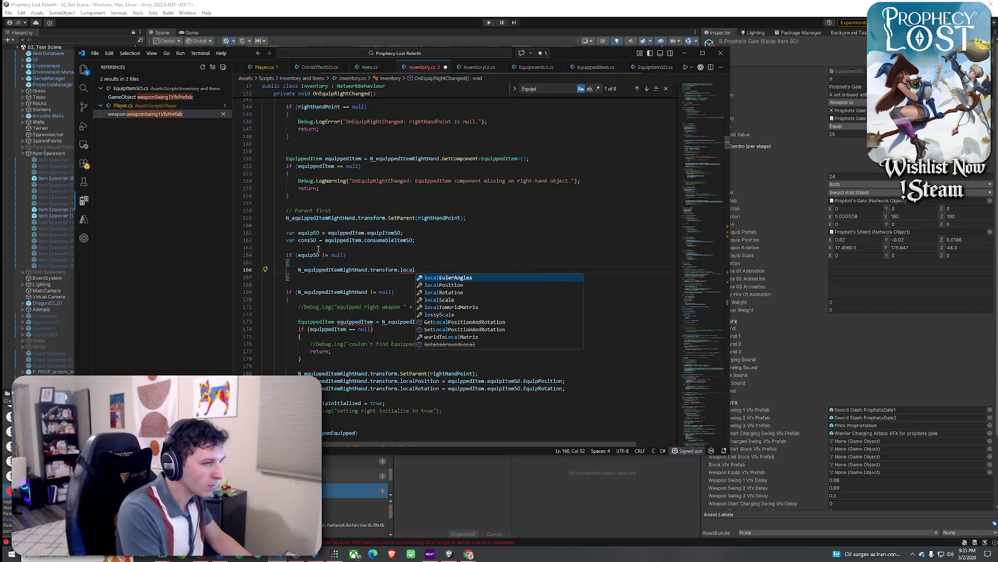
{"action": "type", "text": "Position = eq"}
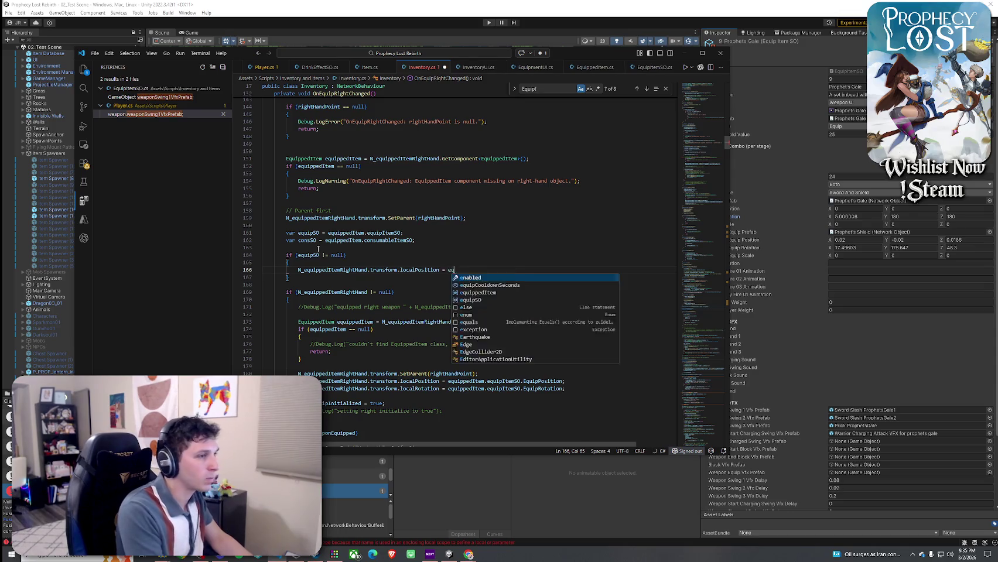
{"action": "type", "text": "uipSO.EquipPosition;"}
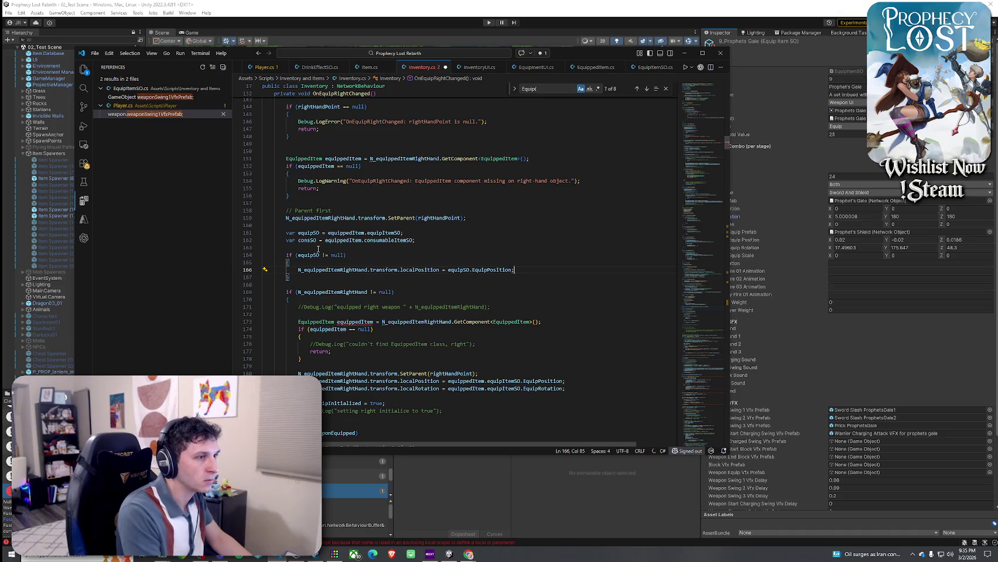
Step: Add the localRotation assignment and rightEquipInitialized = true, then start an N_hasWeaponEquipped check
{"action": "key", "text": "Return"}
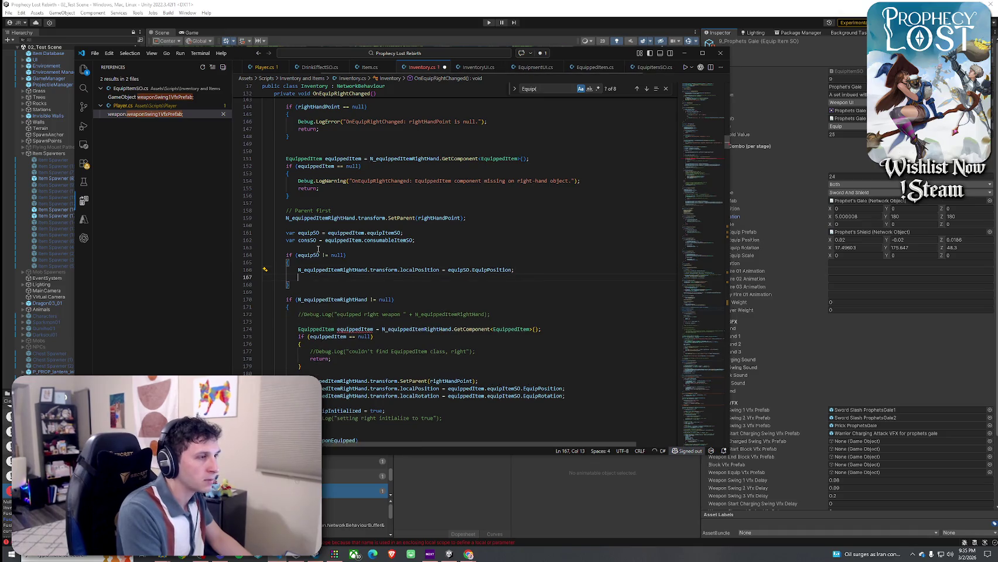
{"action": "type", "text": "N_equippedItemRightHand"}
{"action": "key", "text": "BackSpace"}
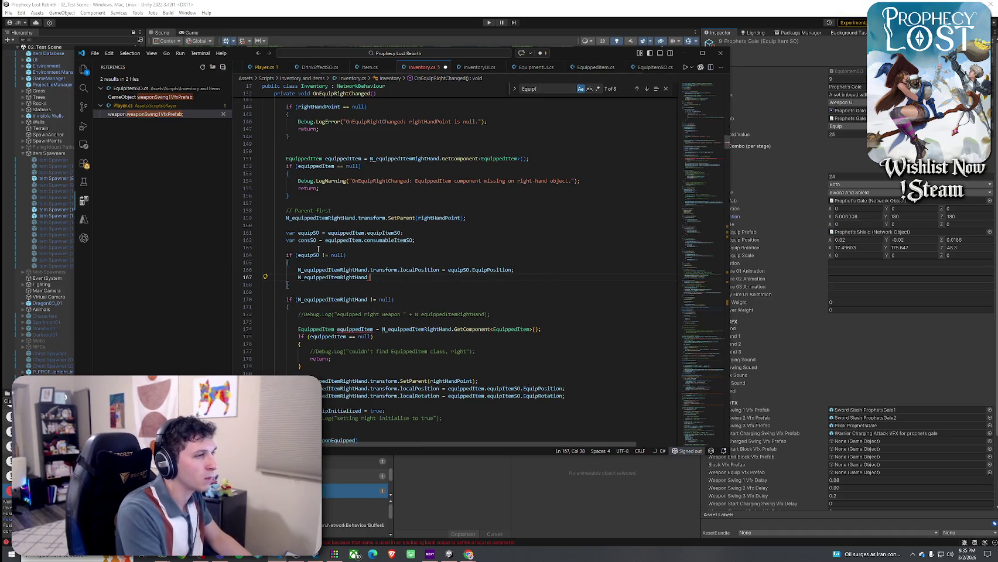
{"action": "type", "text": ".trans"}
{"action": "key", "text": "Tab"}
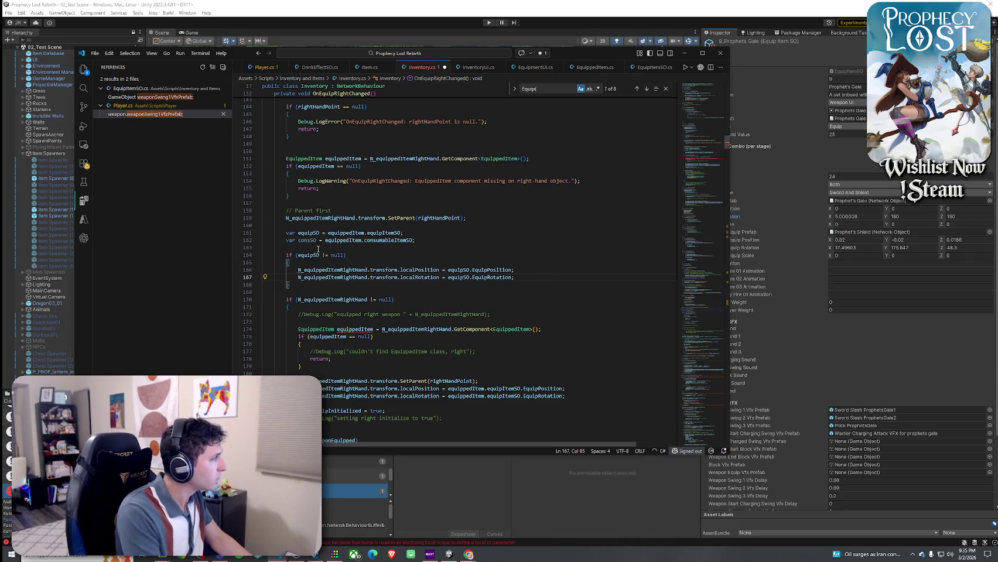
{"action": "key", "text": "Return"}
{"action": "type", "text": "rightEq"}
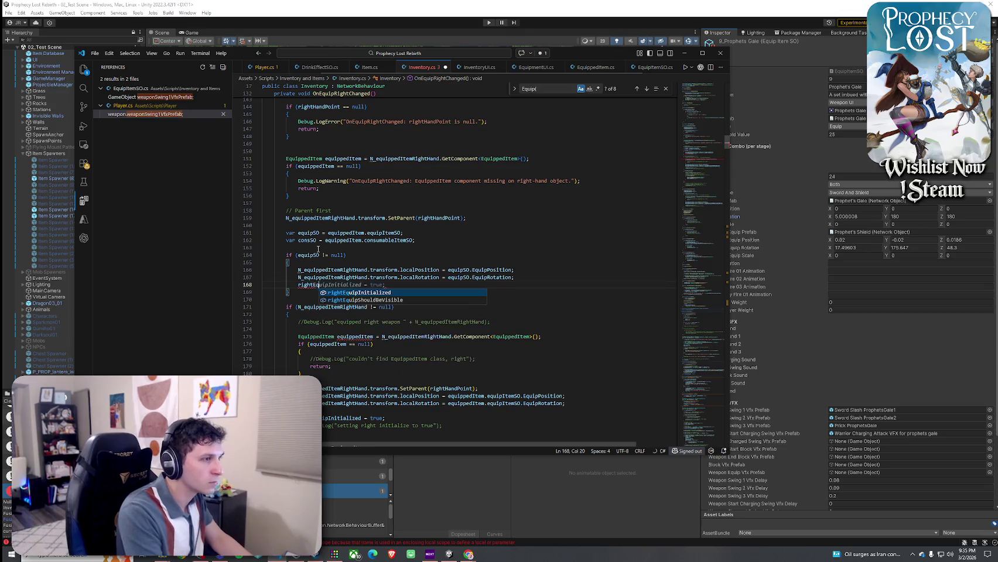
{"action": "key", "text": "Tab"}
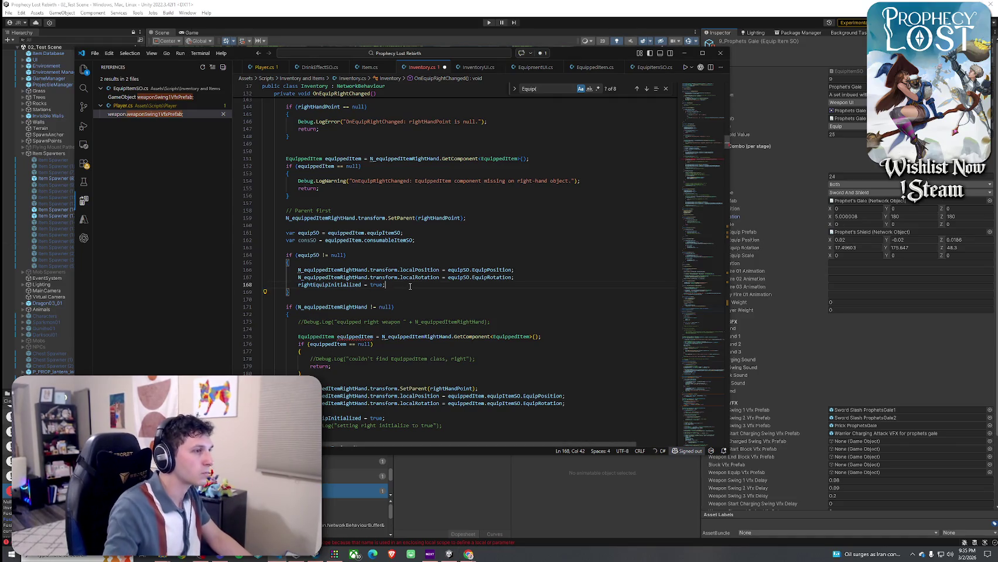
{"action": "key", "text": "Return"}
{"action": "key", "text": "Return"}
{"action": "type", "text": "if ("}
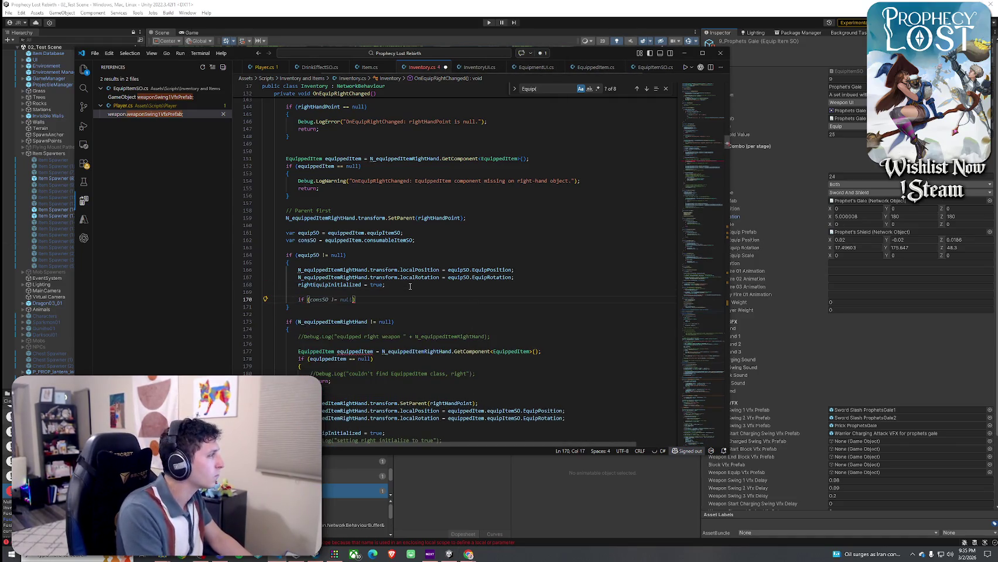
{"action": "type", "text": "N_hasWea"}
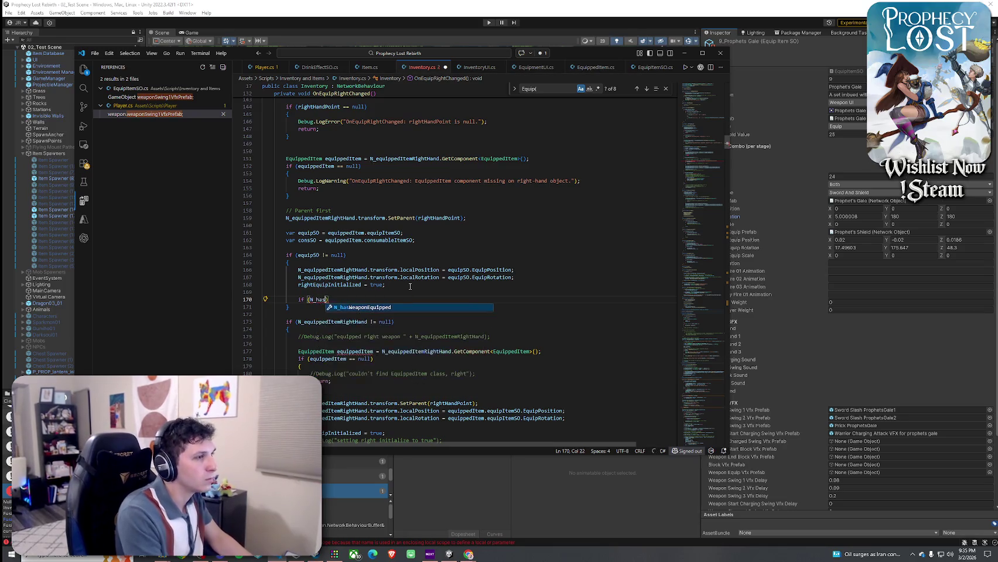
Step: Complete the if (N_hasWeaponEquipped) condition and lay out its empty block
{"action": "key", "text": "Tab"}
{"action": "type", "text": ")"}
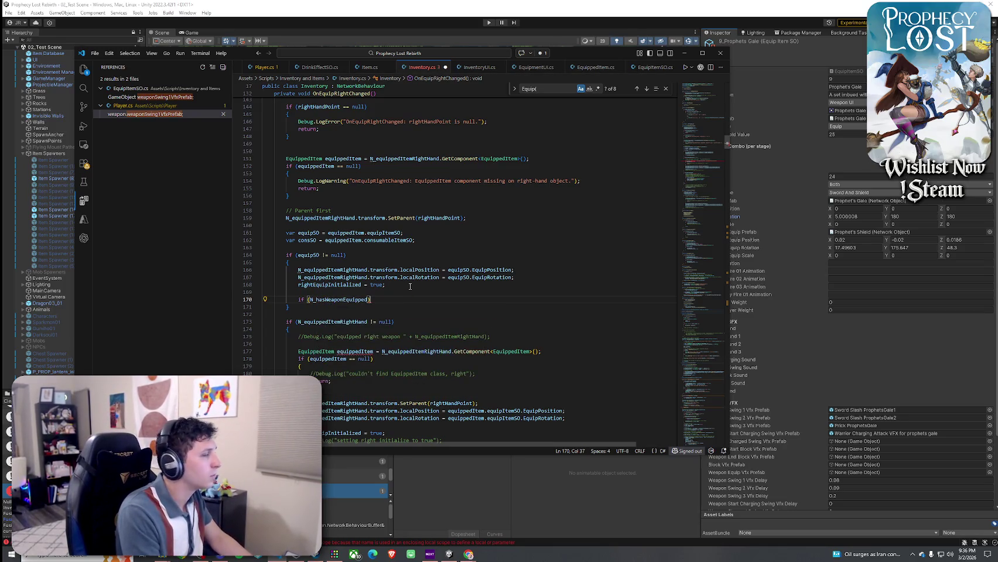
{"action": "key", "text": "Return"}
{"action": "type", "text": "{"}
{"action": "key", "text": "Return"}
{"action": "key", "text": "Up"}
{"action": "key", "text": "Up"}
{"action": "key", "text": "End"}
{"action": "key", "text": "Return"}
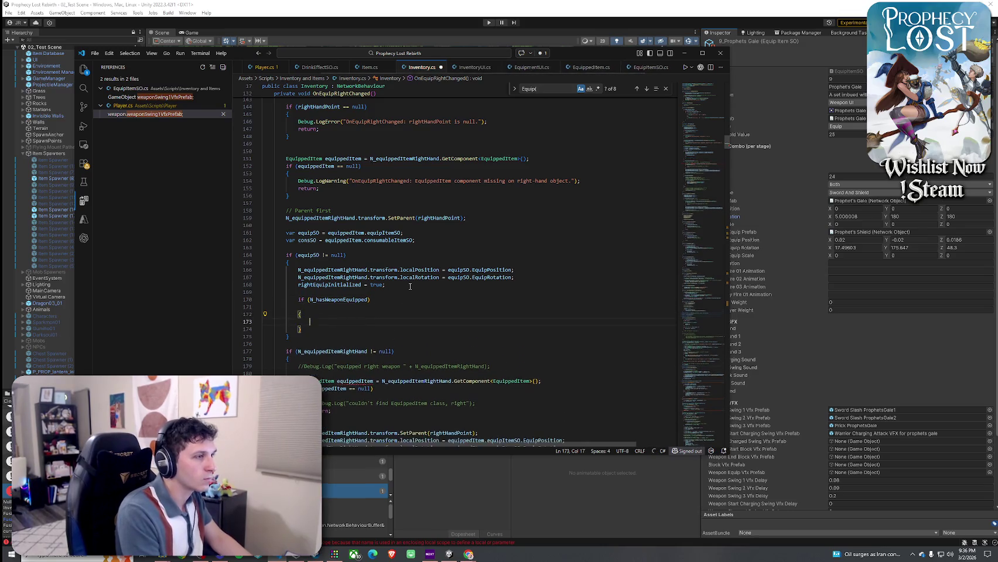
{"action": "key", "text": "Delete"}
{"action": "key", "text": "Down"}
{"action": "key", "text": "End"}
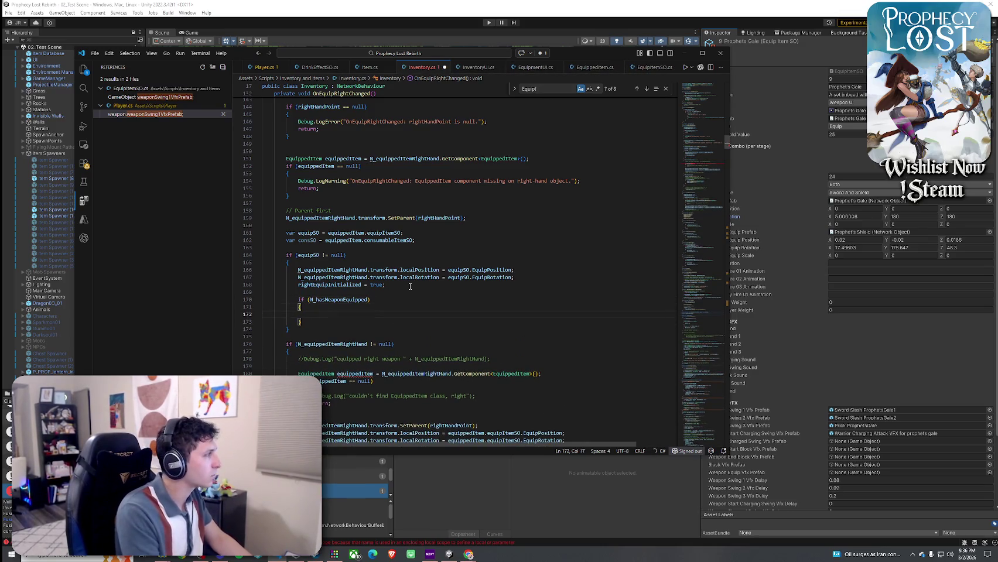
Step: Add animator.CrossFade("Unsheath", 0.1f, 2) and the suggested equip effects block
{"action": "type", "text": "animator"}
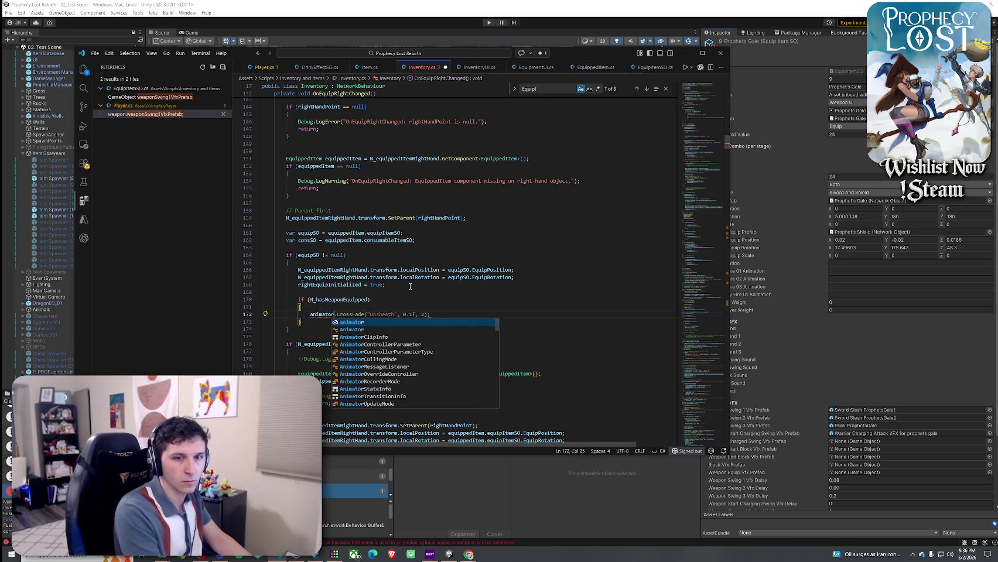
{"action": "type", "text": "."}
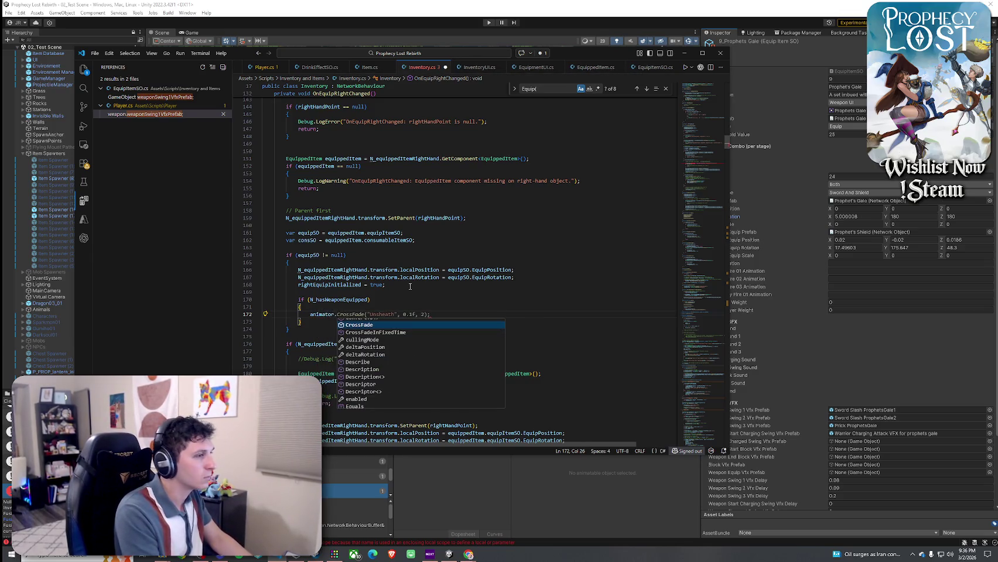
{"action": "key", "text": "Tab"}
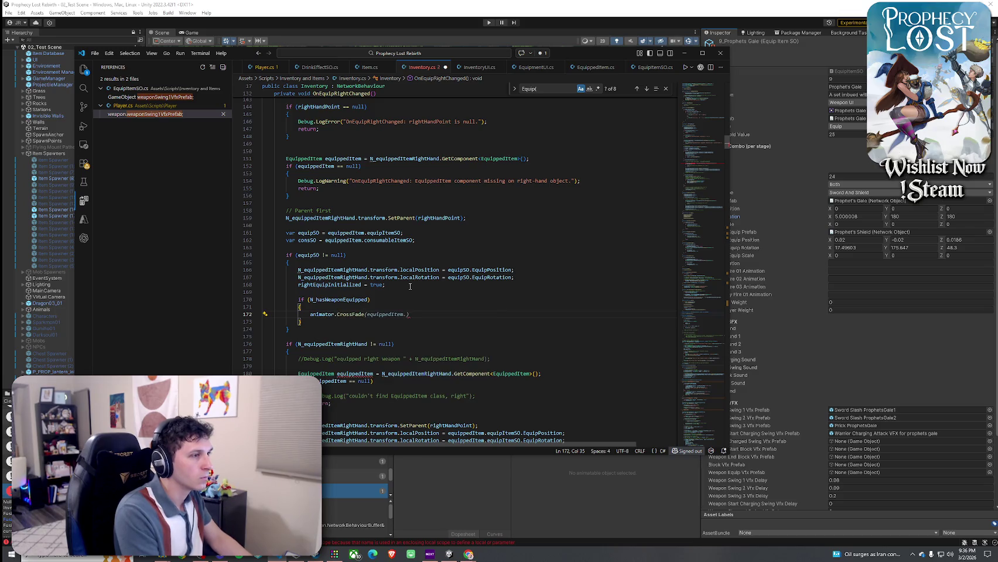
{"action": "type", "text": "(\"U"}
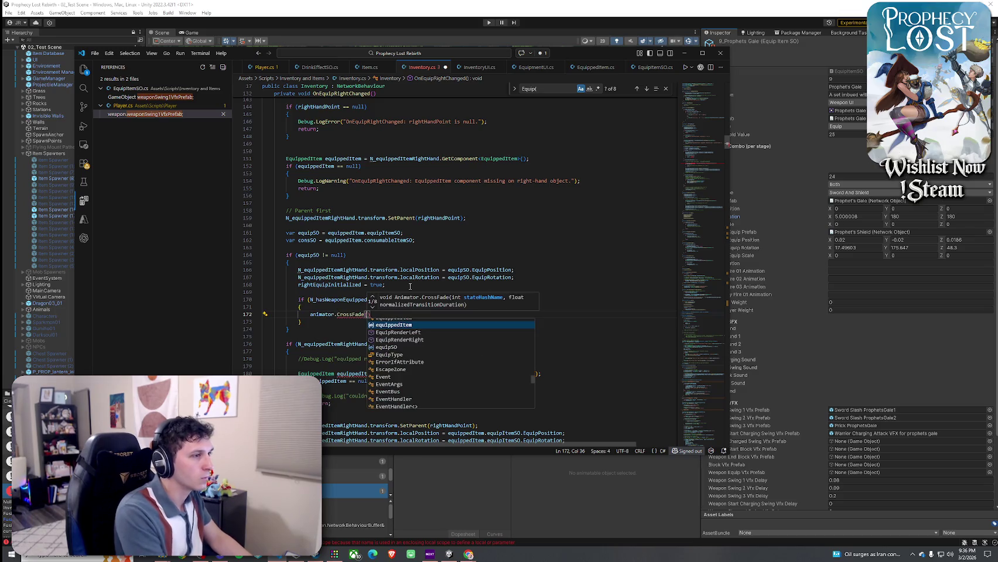
{"action": "type", "text": "nsheath"}
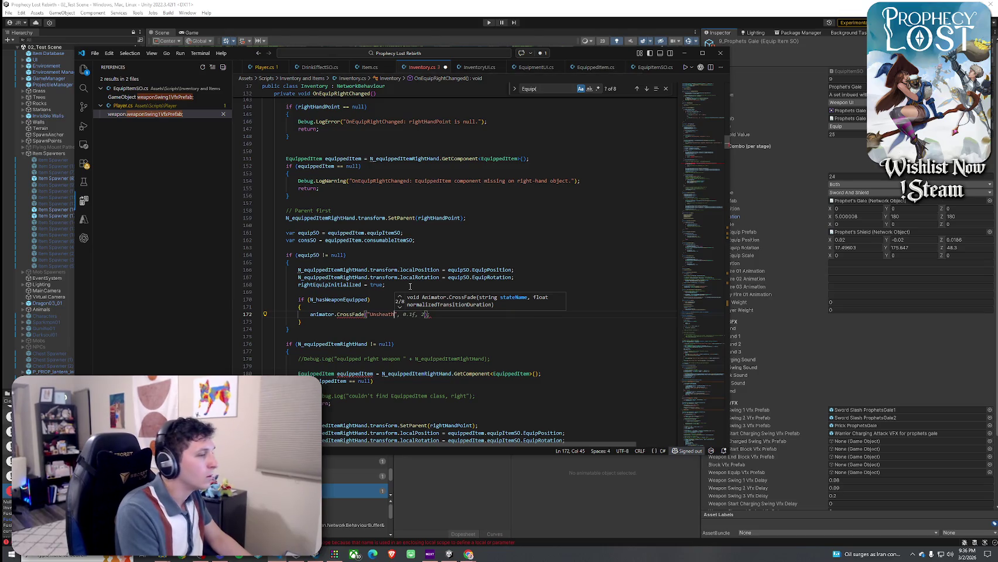
{"action": "key", "text": "Tab"}
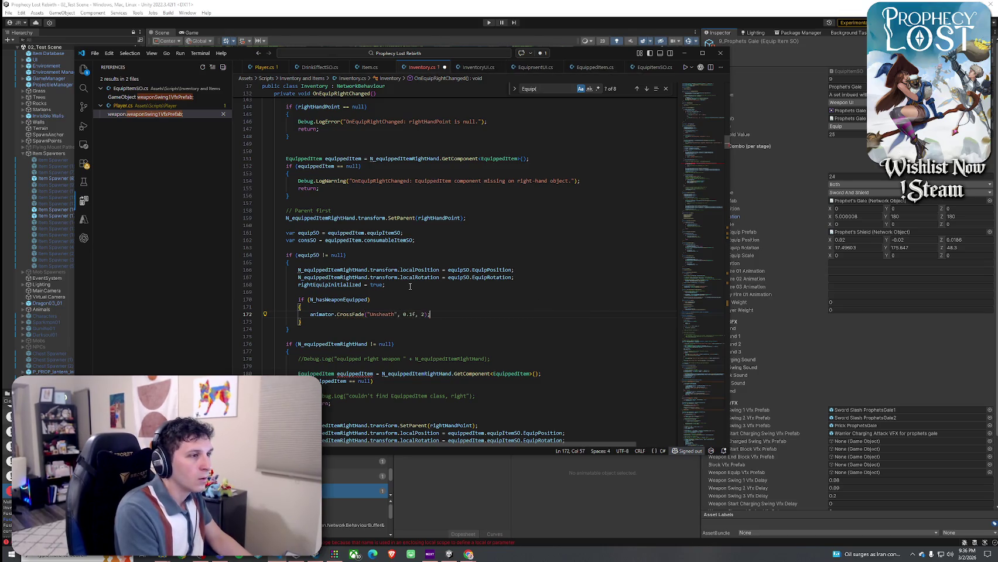
{"action": "key", "text": "Return"}
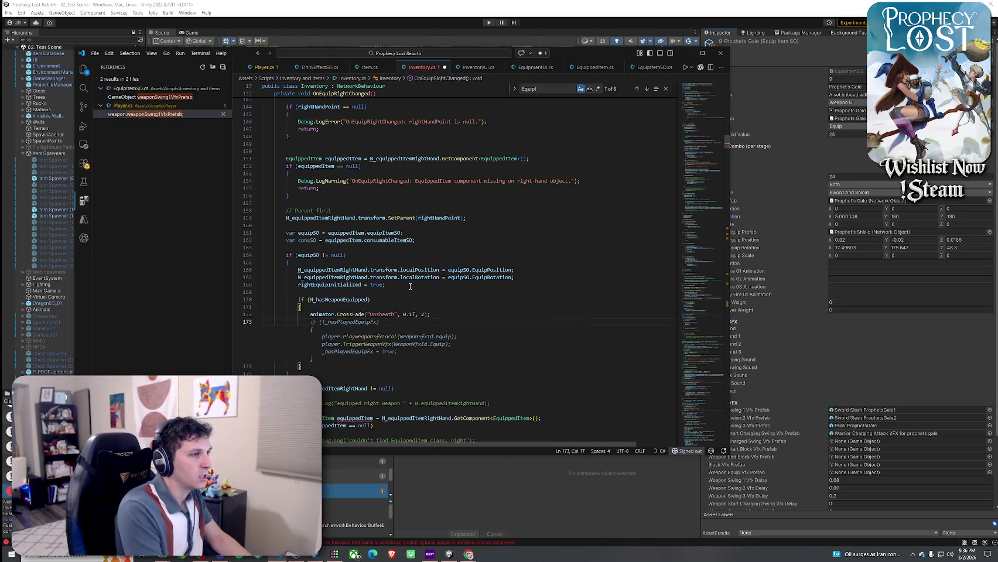
{"action": "key", "text": "Tab"}
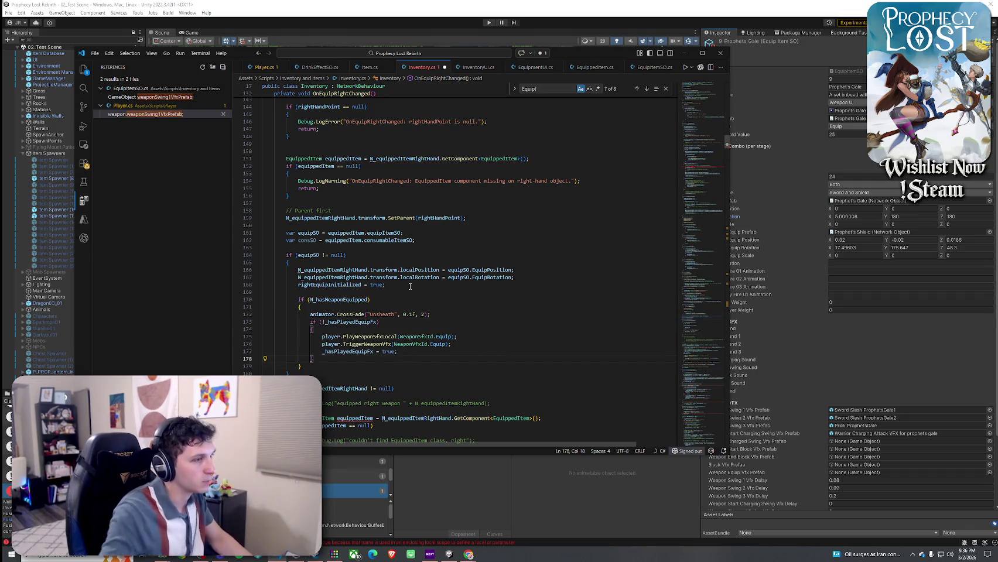
{"action": "left_click", "coordinate": [454, 309]}
{"action": "key", "text": "Return"}
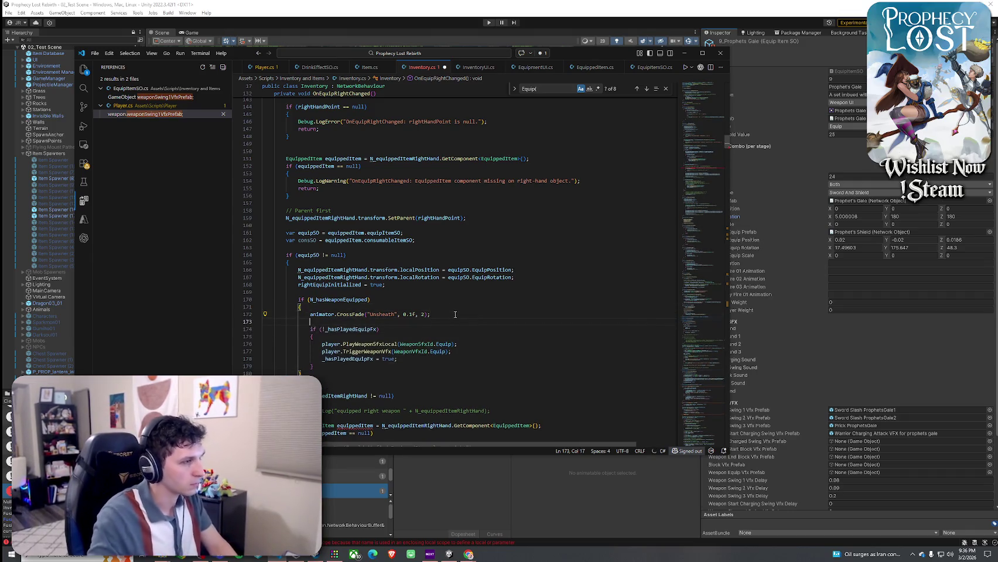
Step: Review the effects block's _hasPlayedEquipFx, PlayWeaponSfxLocal and TriggerWeaponVfx lines
{"action": "double_click", "coordinate": [366, 329]}
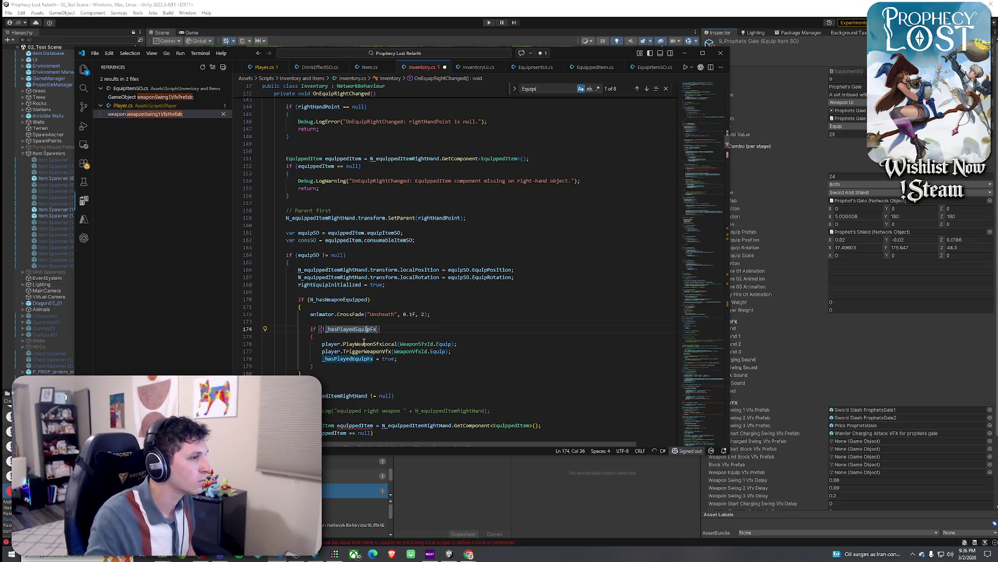
{"action": "left_click", "coordinate": [364, 344]}
{"action": "left_click", "coordinate": [411, 344]}
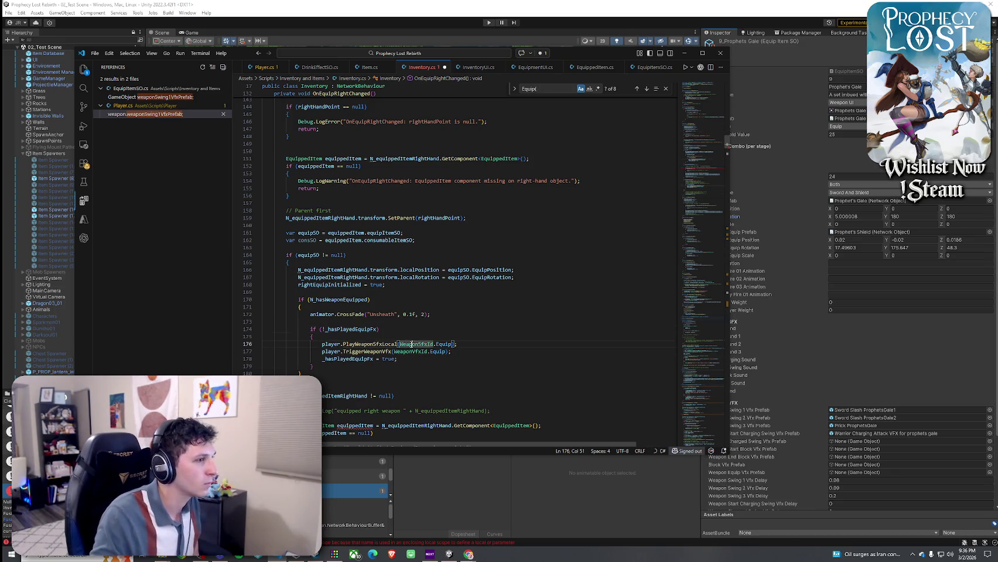
{"action": "left_click", "coordinate": [358, 351]}
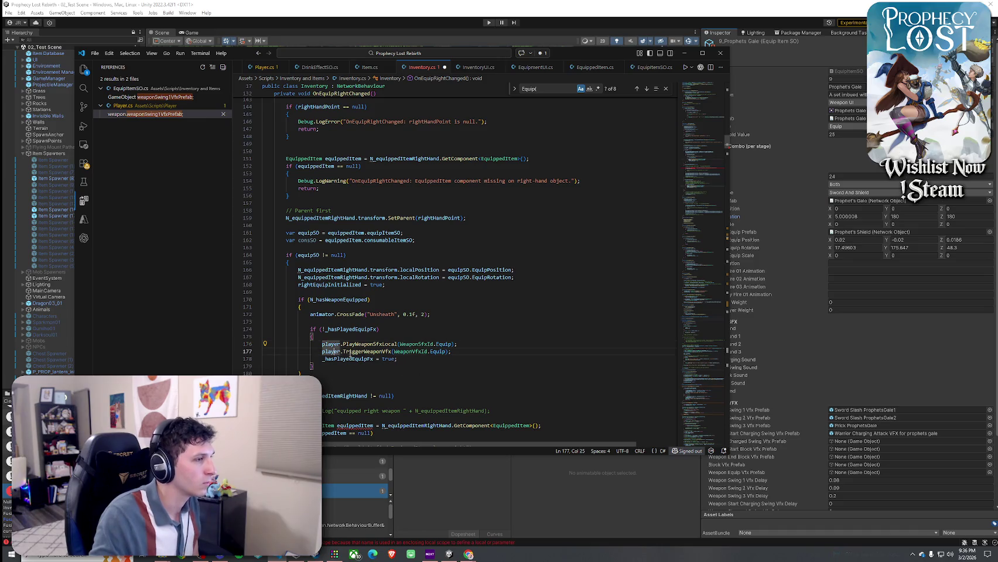
{"action": "left_click", "coordinate": [374, 358]}
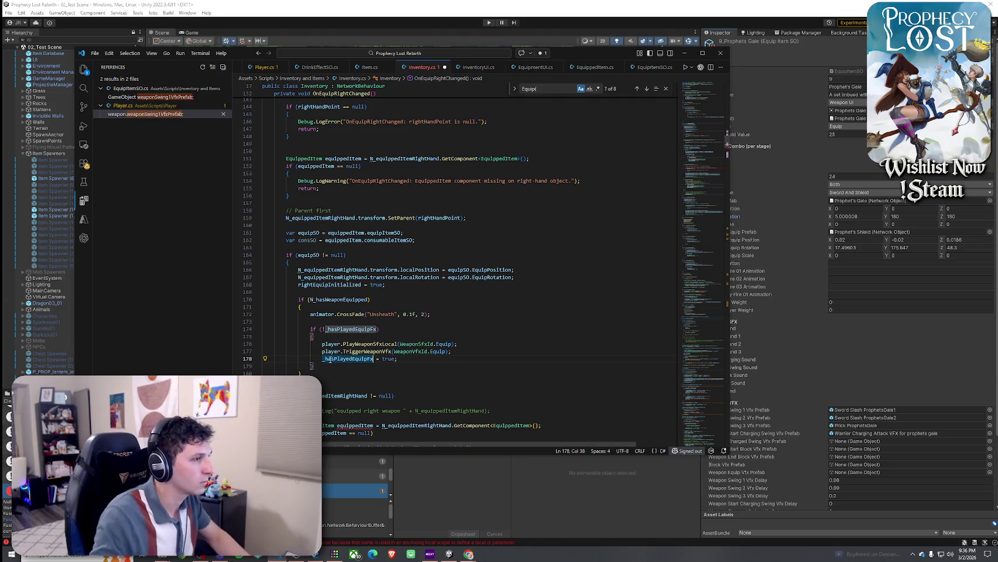
{"action": "left_click", "coordinate": [339, 367]}
Step: Add an else that sets _hasPlayedEquipFx = false, followed by a return; statement
{"action": "key", "text": "Return"}
{"action": "type", "text": "else"}
{"action": "key", "text": "Tab"}
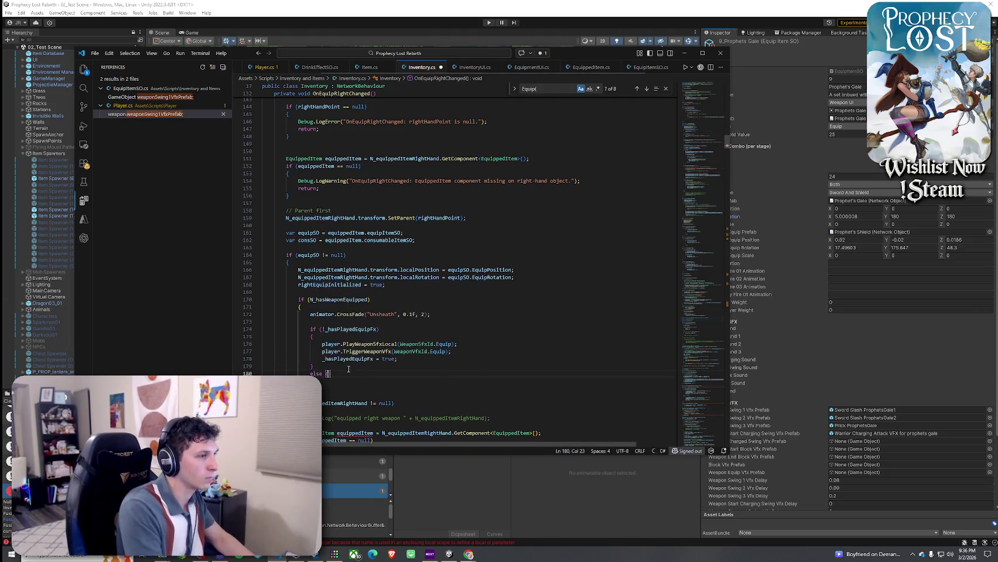
{"action": "type", "text": "_hasPlayedEquipFx ="}
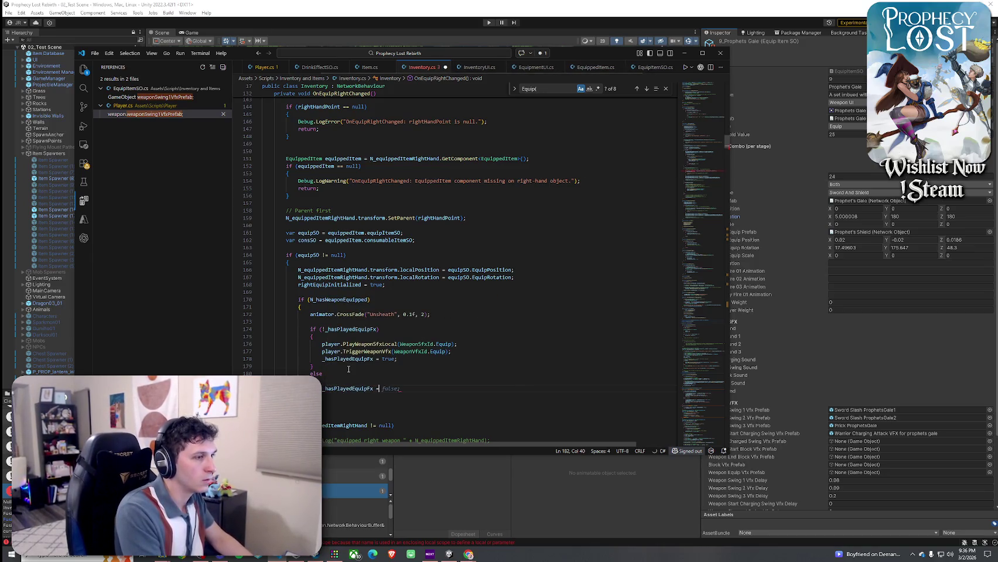
{"action": "key", "text": "Tab"}
{"action": "scroll", "coordinate": [348, 368], "scroll_direction": "down", "scroll_amount": 3}
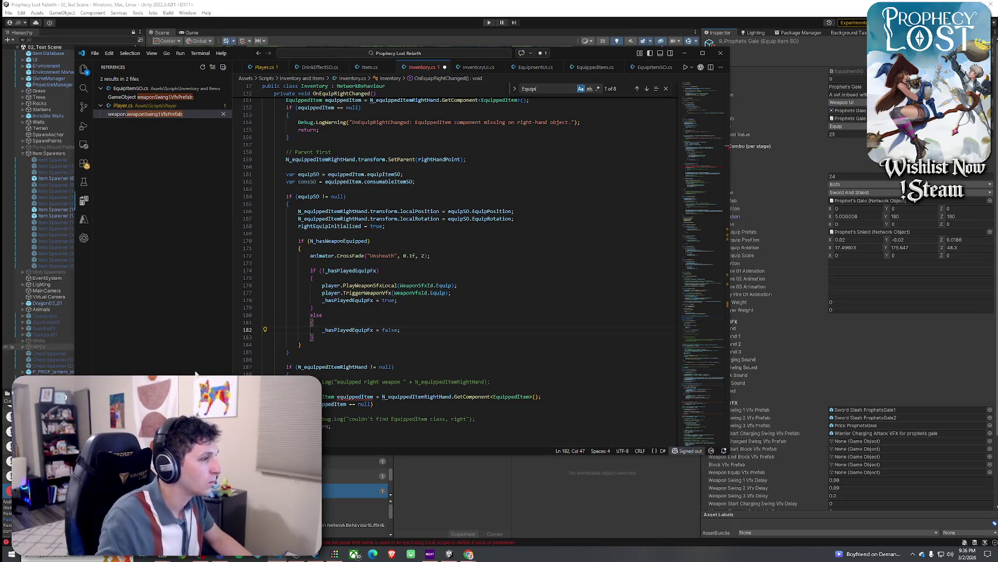
{"action": "key", "text": "Return"}
{"action": "key", "text": "Return"}
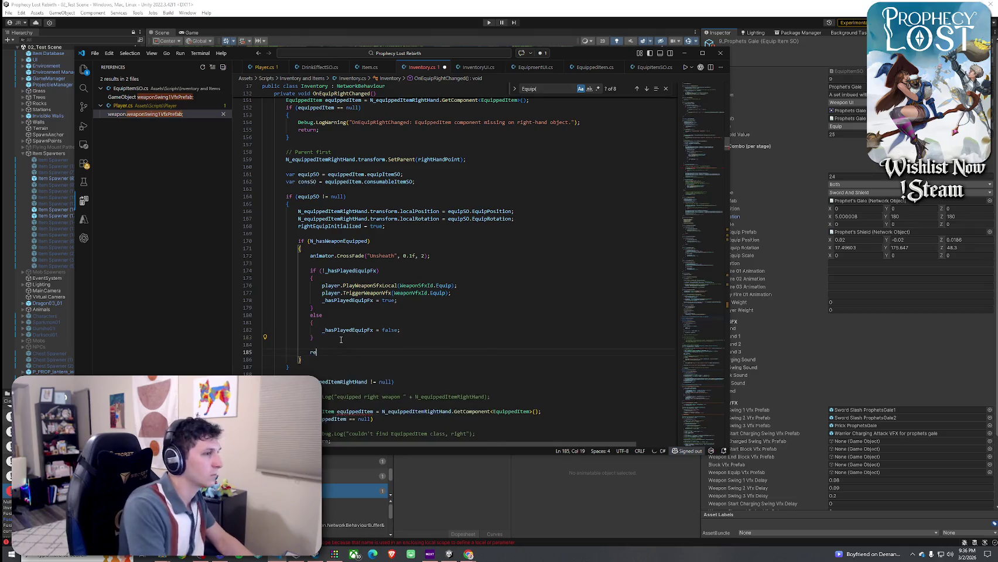
{"action": "type", "text": "reti"}
{"action": "key", "text": "BackSpace"}
{"action": "key", "text": "BackSpace"}
{"action": "type", "text": "urn;"}
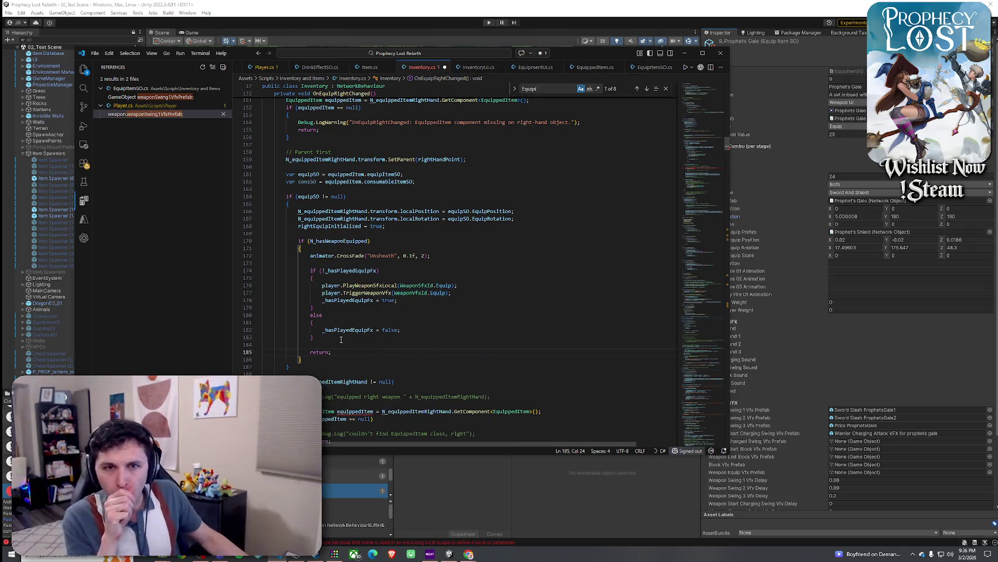
{"action": "scroll", "coordinate": [370, 221], "scroll_direction": "down", "scroll_amount": 3}
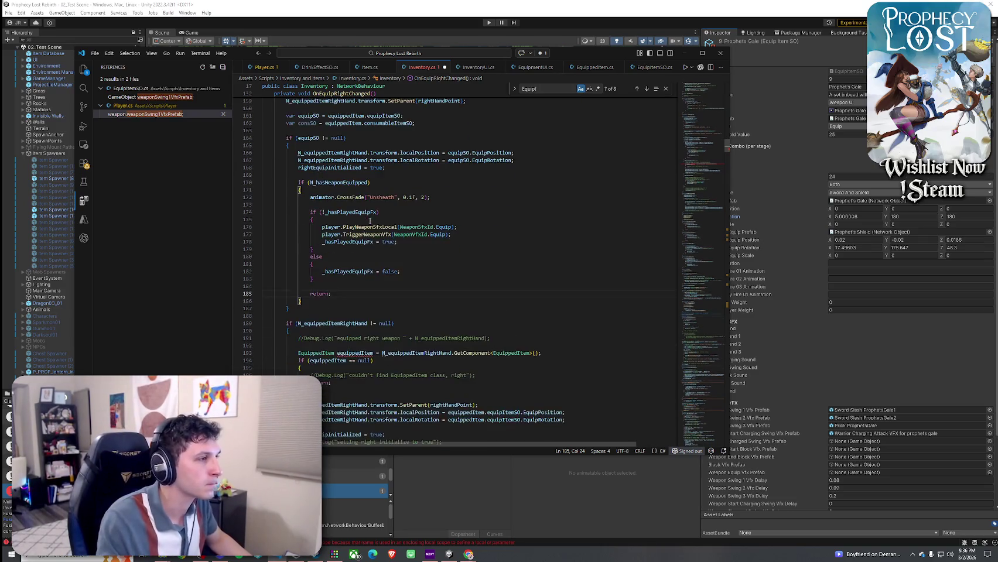
{"action": "left_click", "coordinate": [310, 308]}
Step: Start an empty if ( statement on a new line after the equipSO branch
{"action": "key", "text": "Return"}
{"action": "type", "text": "else;se"}
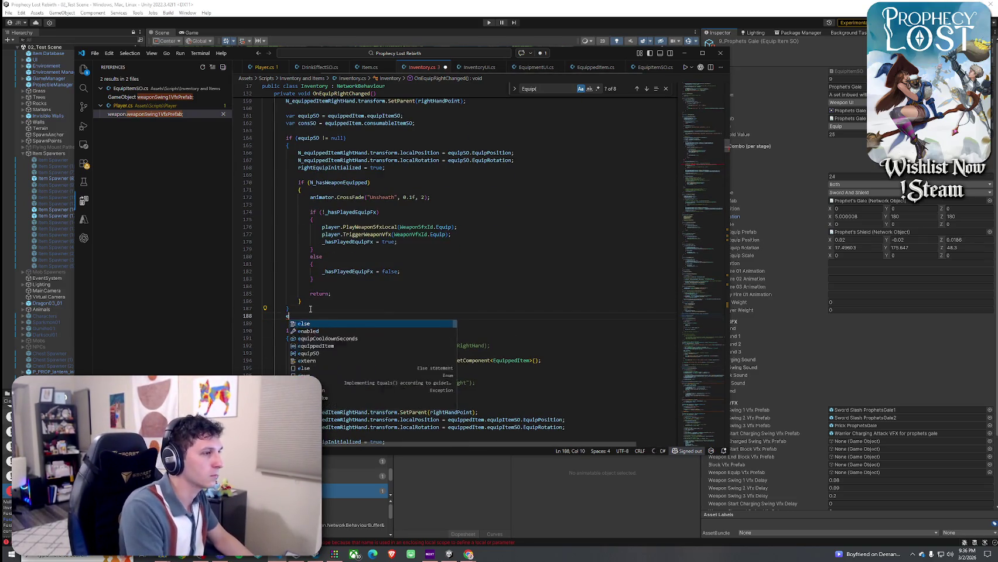
{"action": "key", "text": "BackSpace"}
{"action": "key", "text": "BackSpace"}
{"action": "key", "text": "BackSpace"}
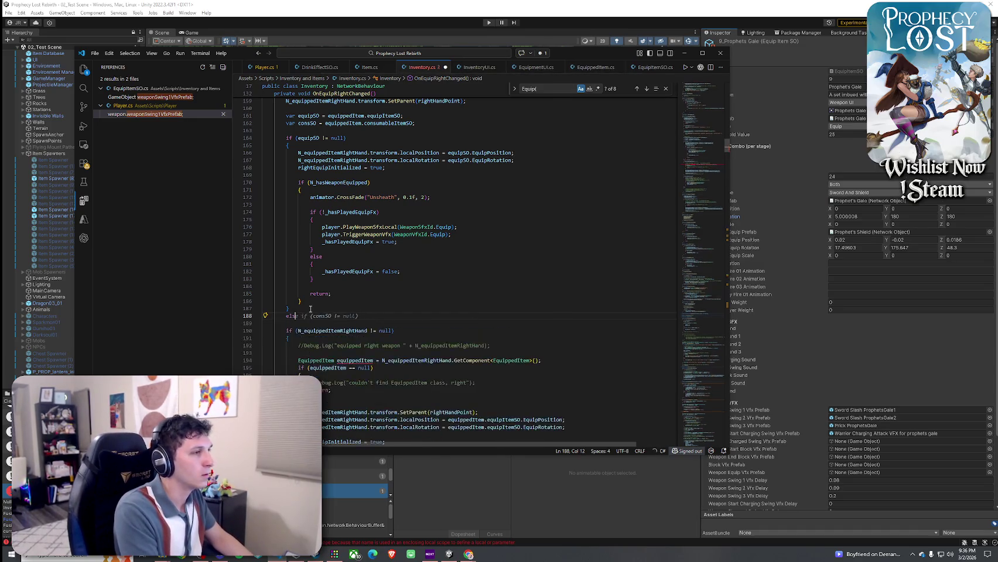
{"action": "key", "text": "Return"}
{"action": "type", "text": "if ("}
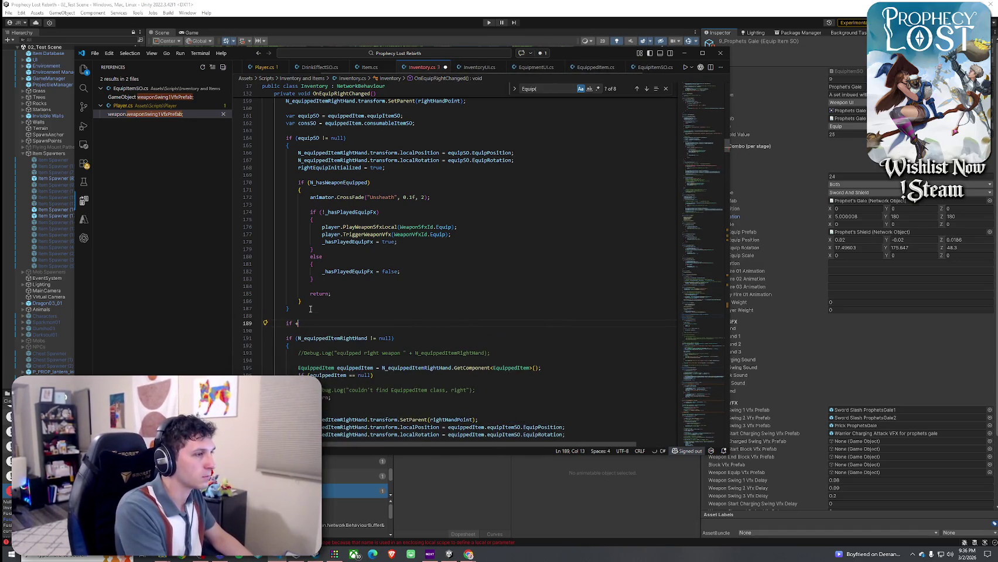
{"action": "key", "text": "BackSpace"}
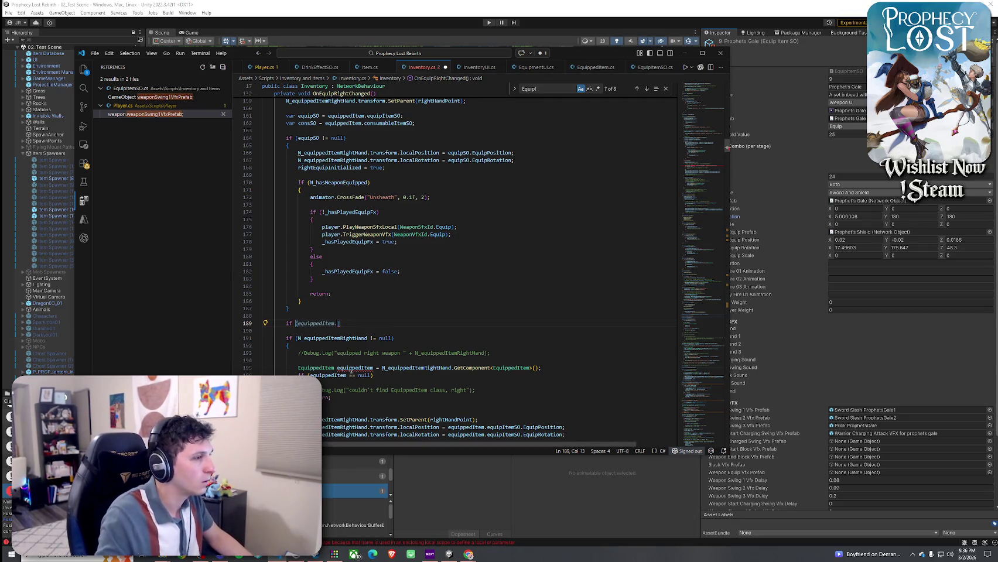
Step: Delete the old N_equippedItemRightHand equip code on lines 190–230
{"action": "mouse_move", "coordinate": [264, 331]}
{"action": "left_mouse_down"}
{"action": "mouse_move", "coordinate": [337, 351]}
{"action": "mouse_move", "coordinate": [337, 338]}
{"action": "mouse_move", "coordinate": [373, 392]}
{"action": "left_mouse_up"}
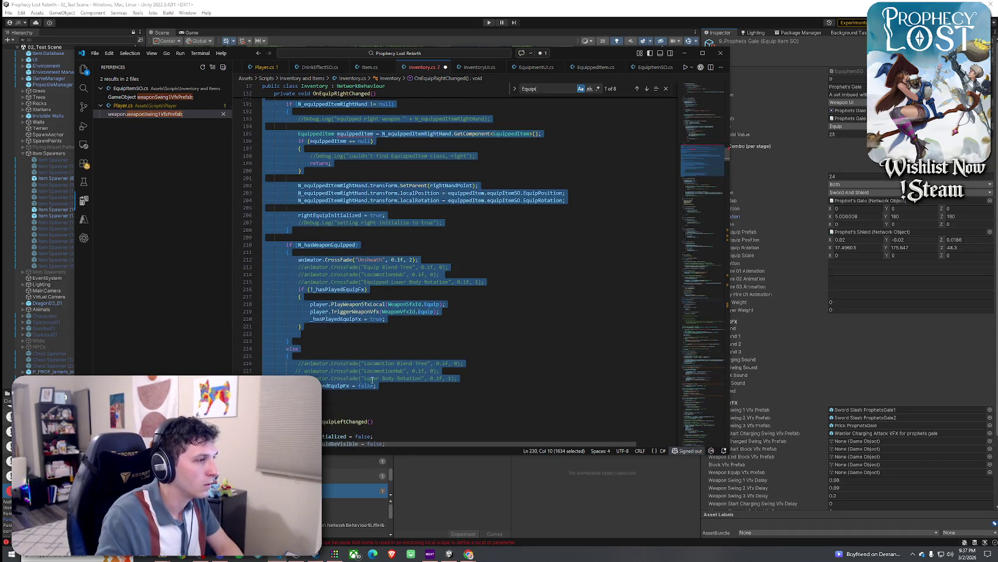
{"action": "key", "text": "BackSpace"}
{"action": "scroll", "coordinate": [371, 376], "scroll_direction": "up", "scroll_amount": 15}
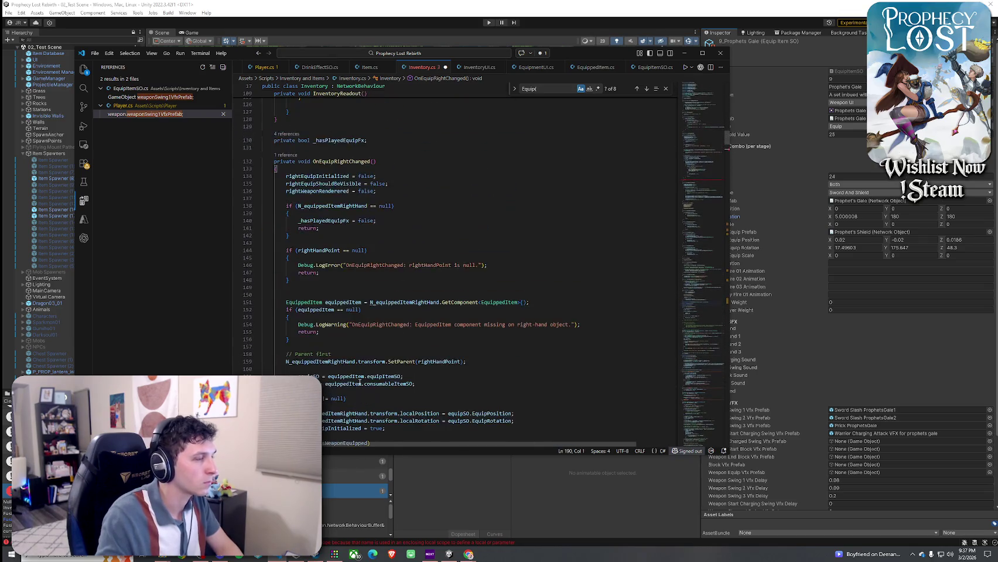
{"action": "scroll", "coordinate": [359, 382], "scroll_direction": "down", "scroll_amount": 1}
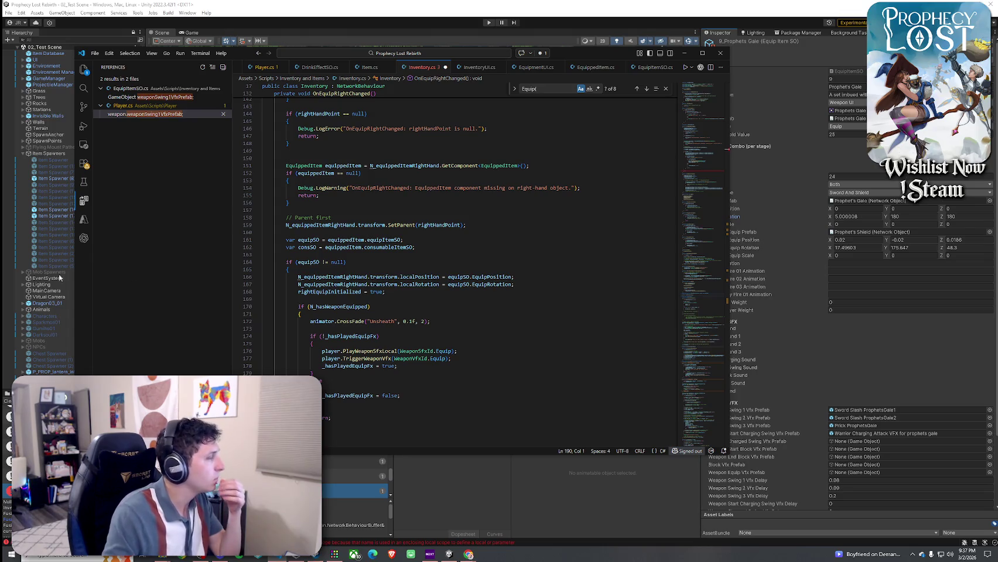
{"action": "scroll", "coordinate": [315, 288], "scroll_direction": "down", "scroll_amount": 6}
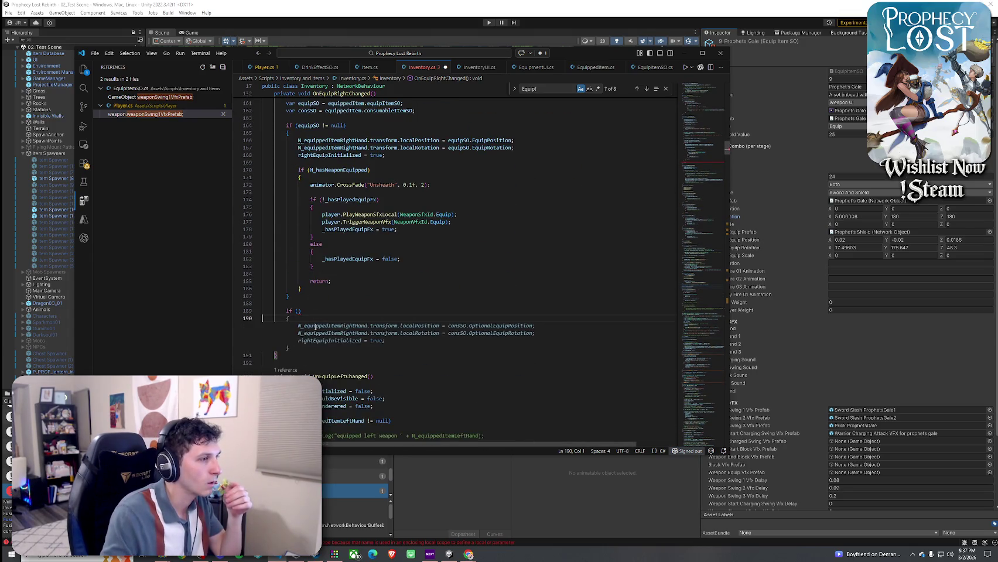
Step: Write if (consSO != null) with an empty block beneath it
{"action": "key", "text": "ctrl+z"}
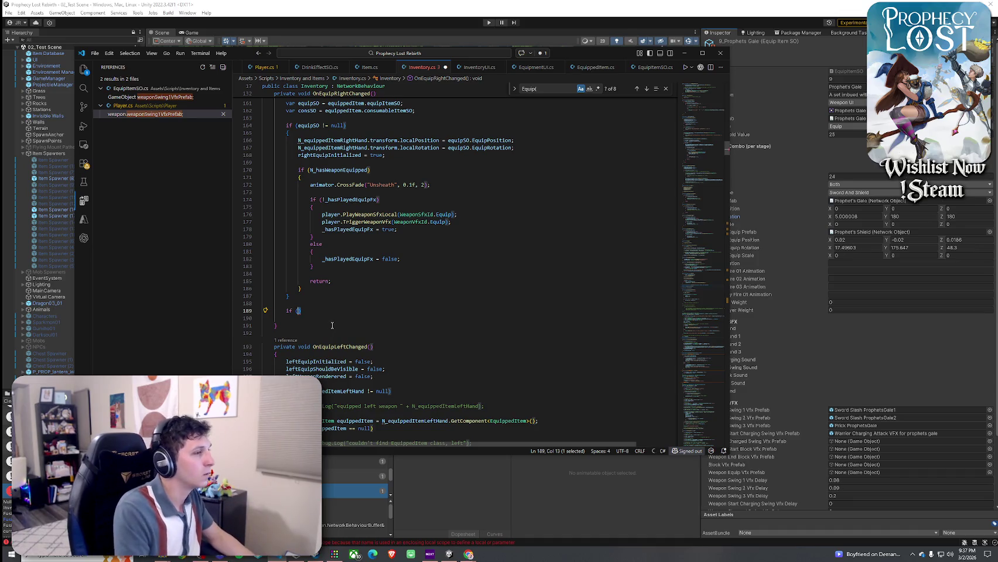
{"action": "type", "text": "con"}
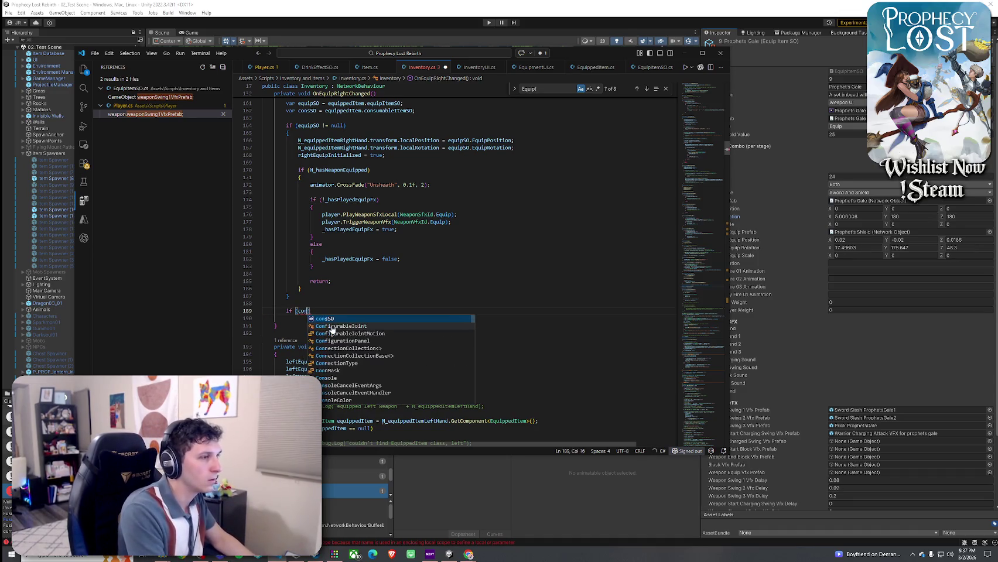
{"action": "type", "text": "sSo"}
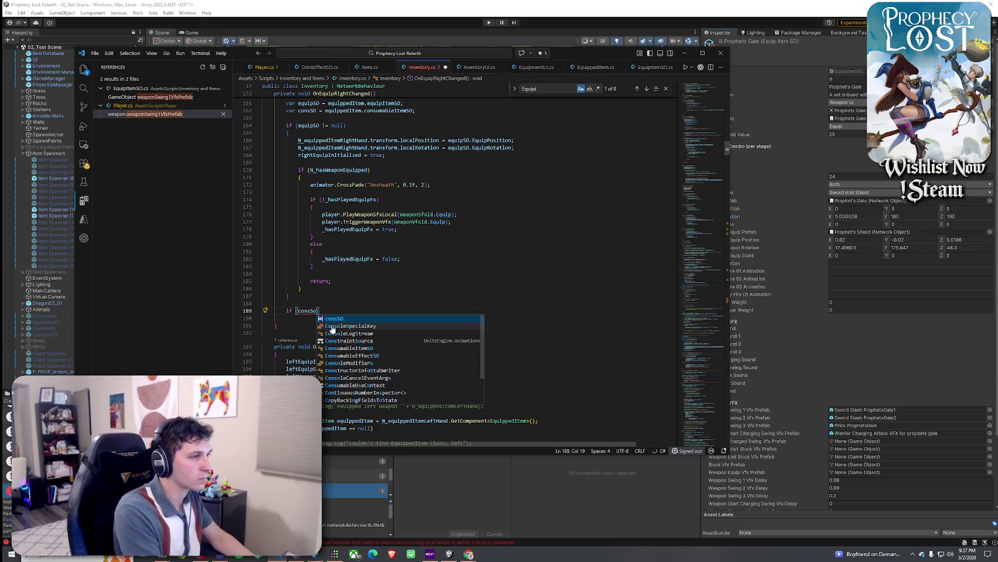
{"action": "key", "text": "Tab"}
{"action": "type", "text": "!= "}
{"action": "type", "text": "null)"}
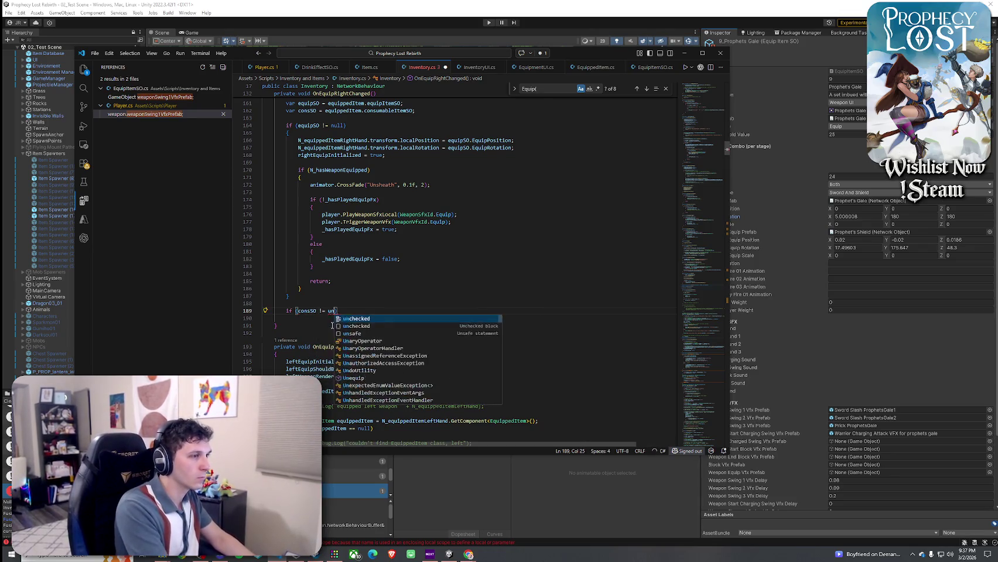
{"action": "key", "text": "Return"}
{"action": "type", "text": "{"}
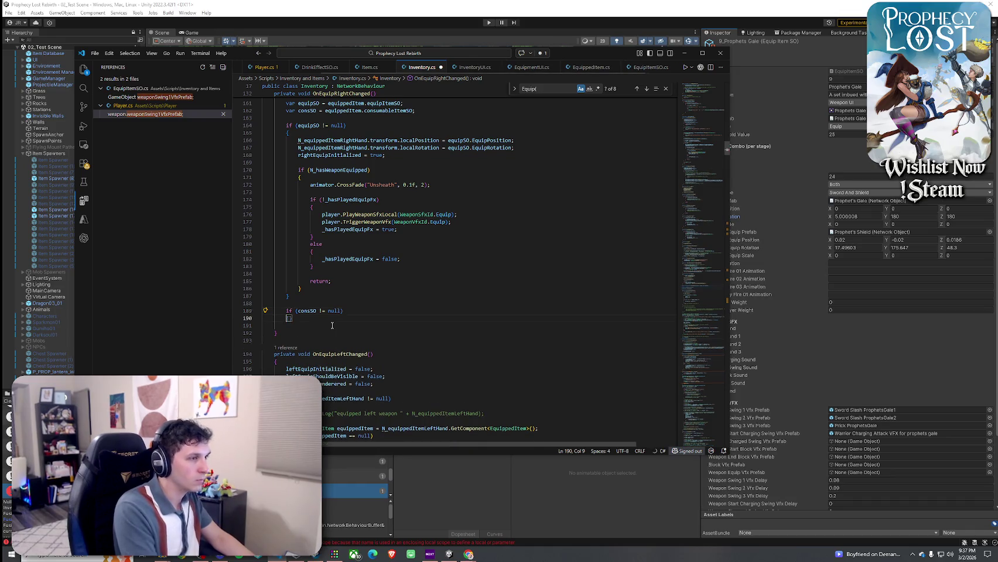
{"action": "key", "text": "Return"}
{"action": "key", "text": "Down"}
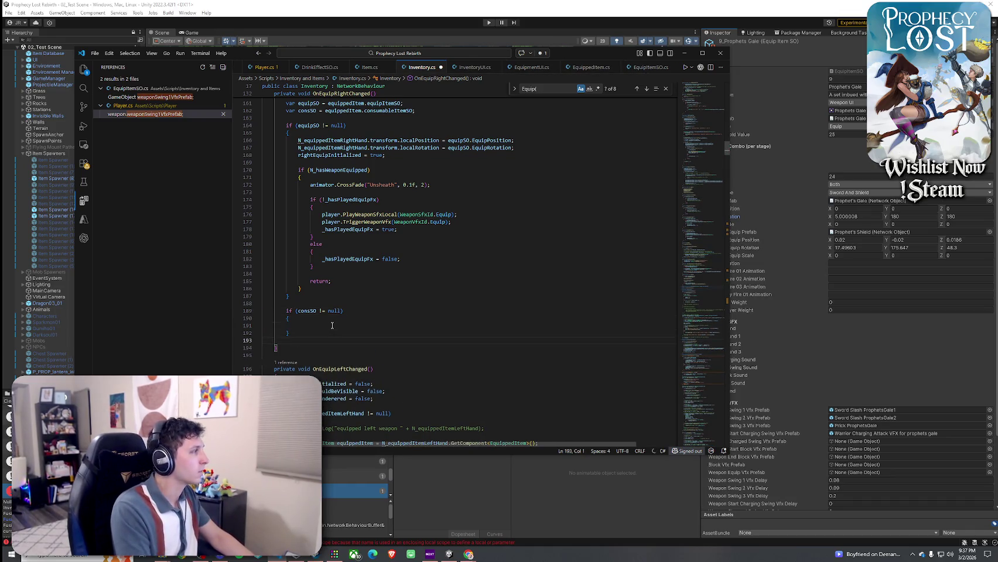
{"action": "left_click", "coordinate": [332, 326]}
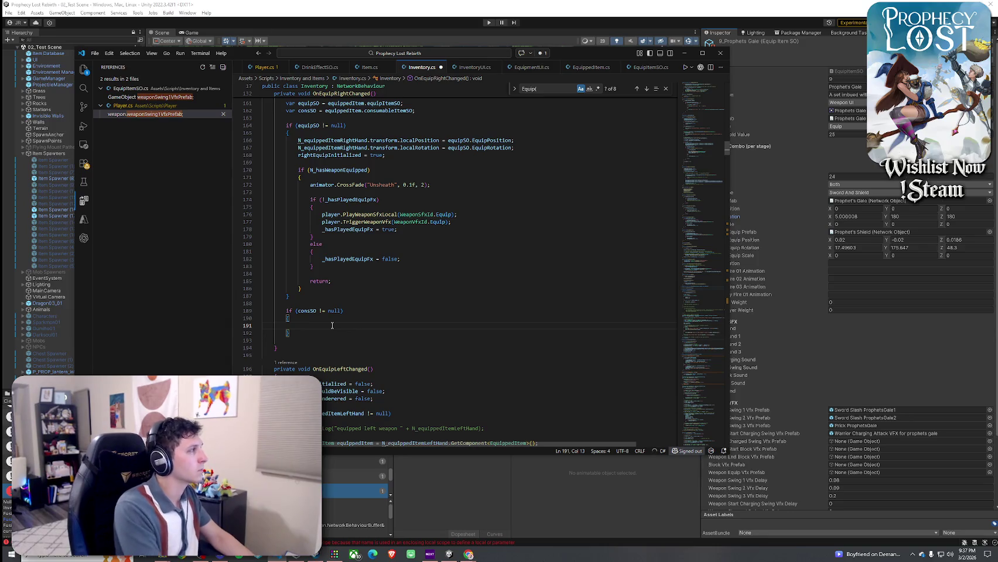
Step: Copy the equipSO position, rotation and initialized lines into the consSO block, switched to consSO
{"action": "type", "text": "N_"}
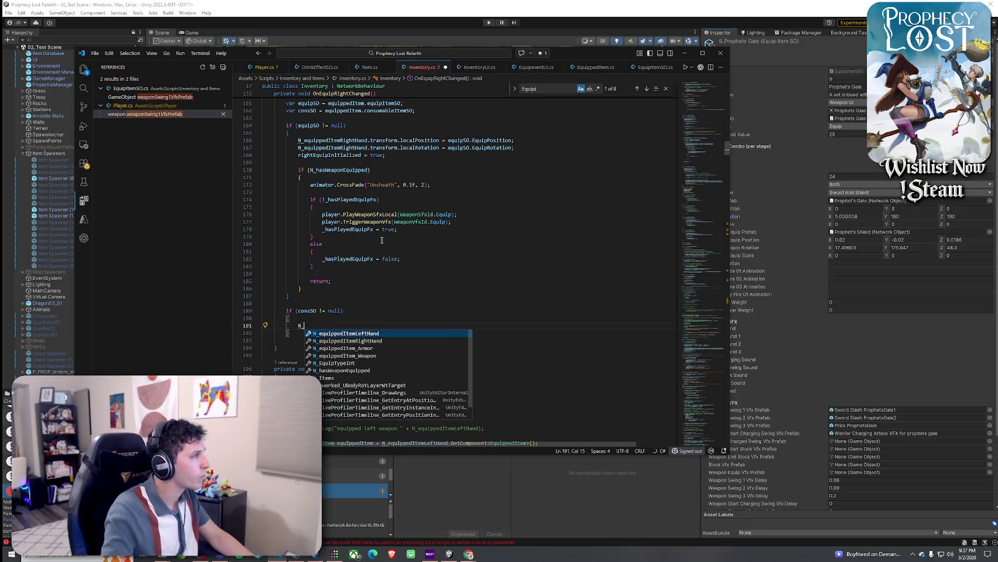
{"action": "left_click_drag", "start_coordinate": [385, 155], "coordinate": [261, 140]}
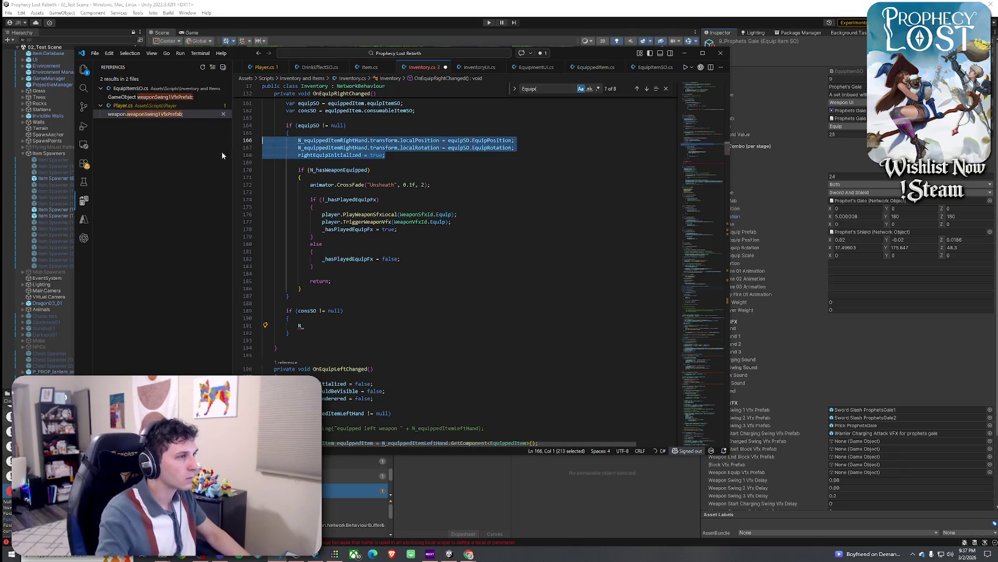
{"action": "key", "text": "ctrl+c"}
{"action": "left_click", "coordinate": [319, 321]}
{"action": "key", "text": "BackSpace"}
{"action": "key", "text": "BackSpace"}
{"action": "key", "text": "ctrl+v"}
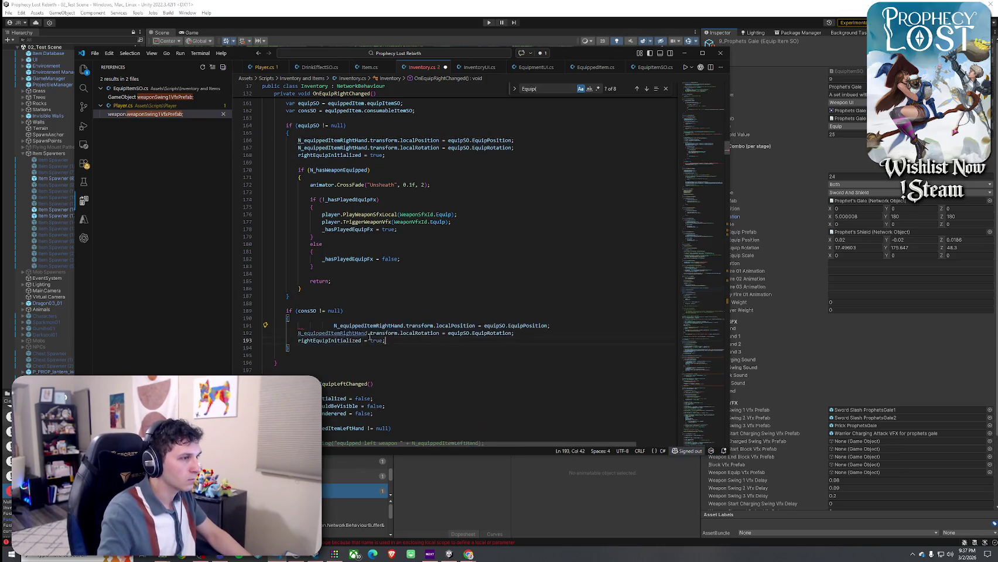
{"action": "key", "text": "Tab"}
{"action": "key", "text": "shift+Tab"}
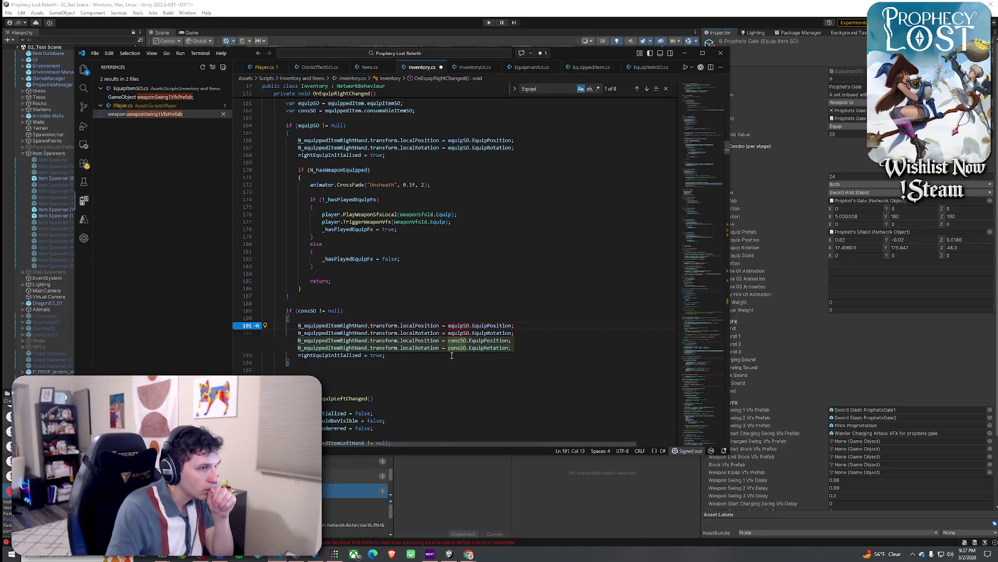
{"action": "left_click", "coordinate": [461, 333]}
{"action": "key", "text": "Tab"}
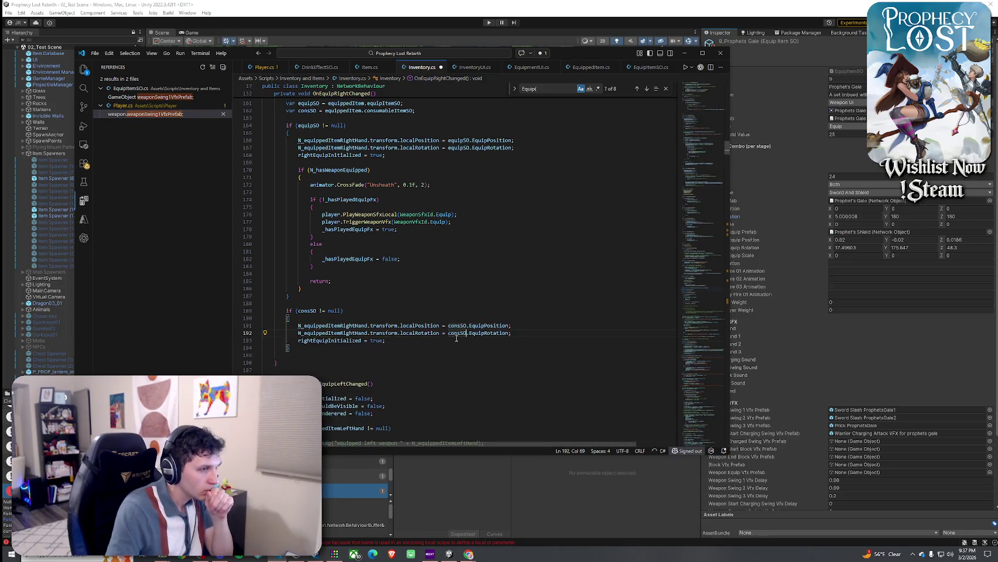
{"action": "left_click", "coordinate": [402, 345]}
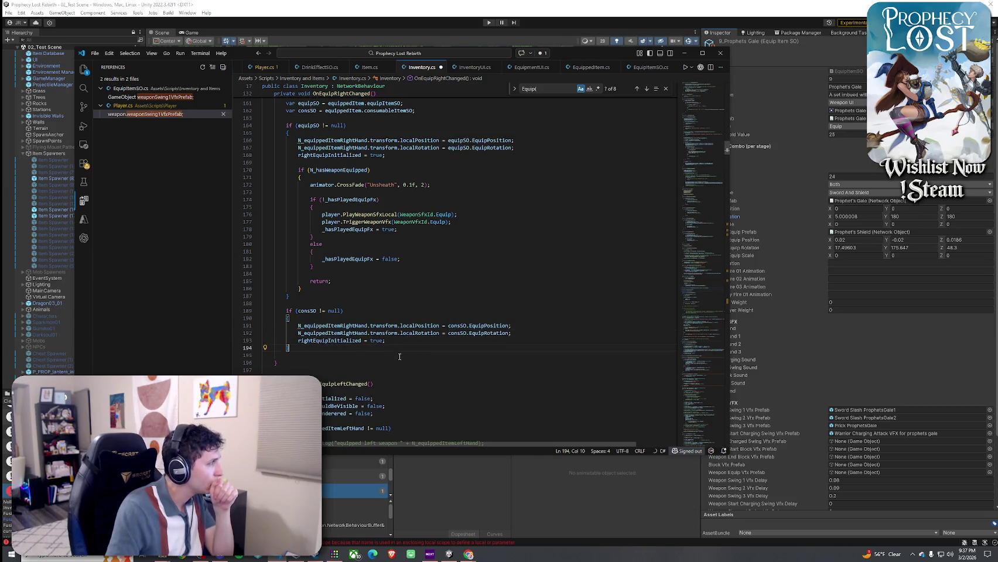
{"action": "left_click", "coordinate": [421, 340]}
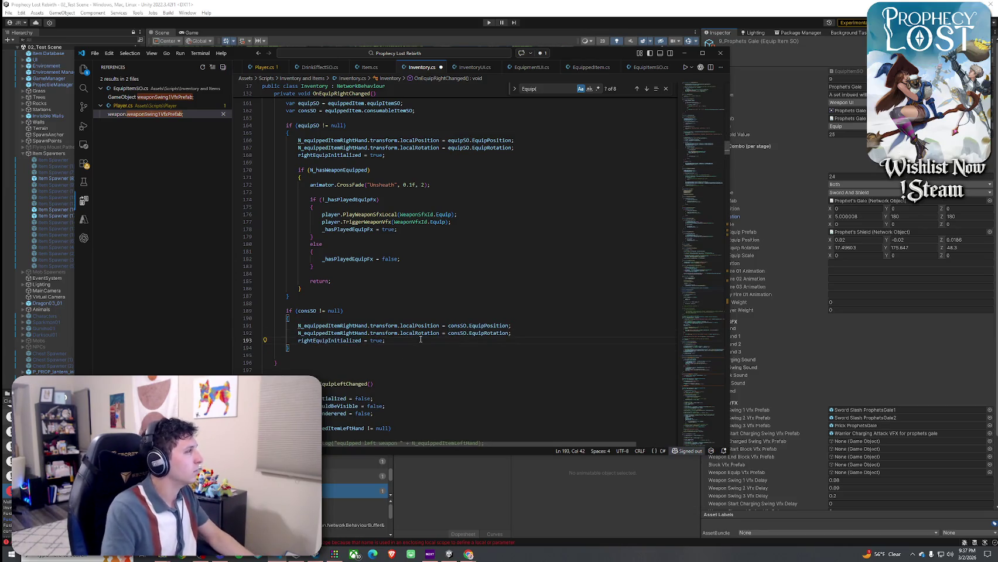
Step: Add _hasPlayedEquipFx = false; and return; inside the consSO block
{"action": "key", "text": "Return"}
{"action": "key", "text": "Return"}
{"action": "type", "text": "_has"}
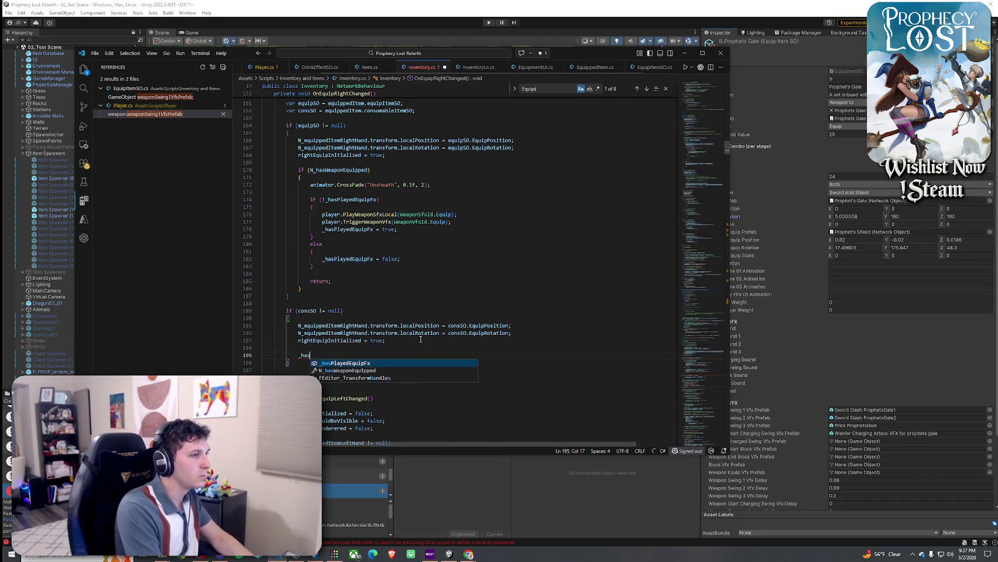
{"action": "type", "text": "Played"}
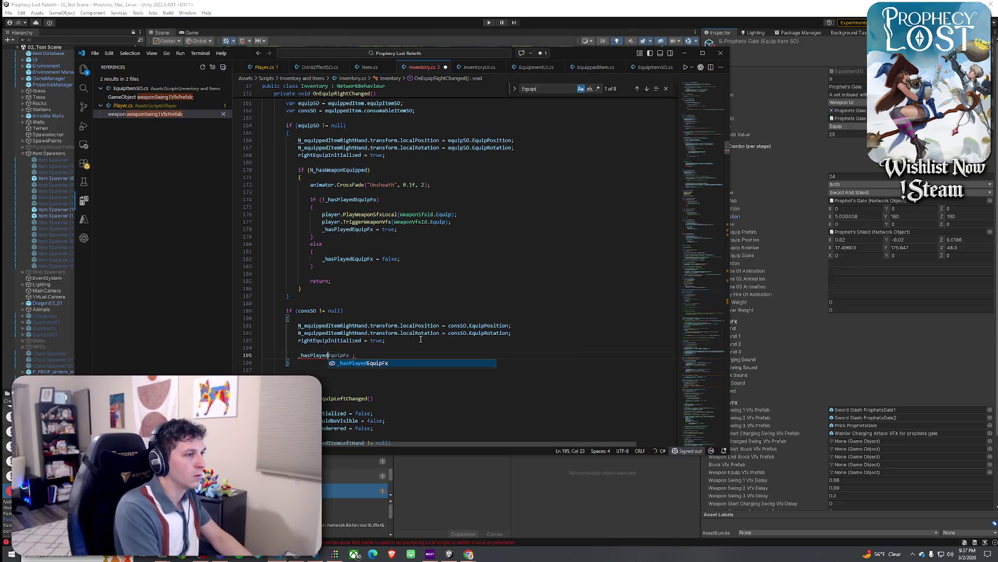
{"action": "key", "text": "Tab"}
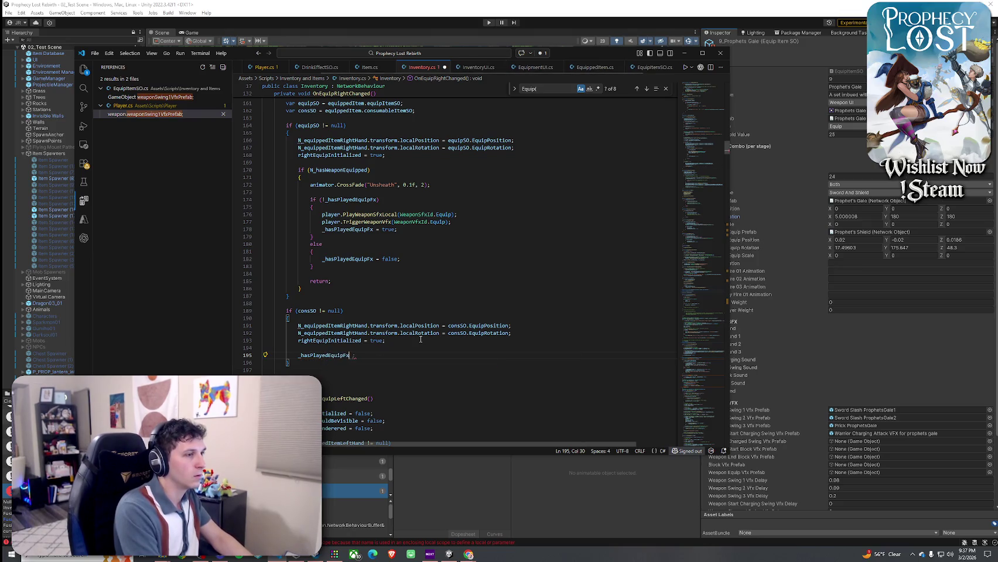
{"action": "type", "text": " = false;"}
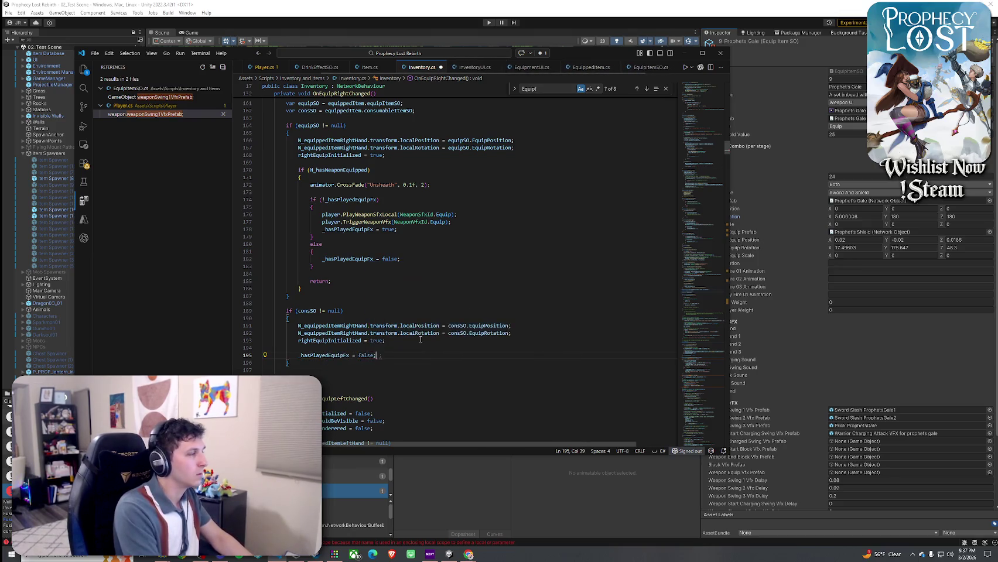
{"action": "key", "text": "Return"}
{"action": "key", "text": "Return"}
{"action": "type", "text": "return;"}
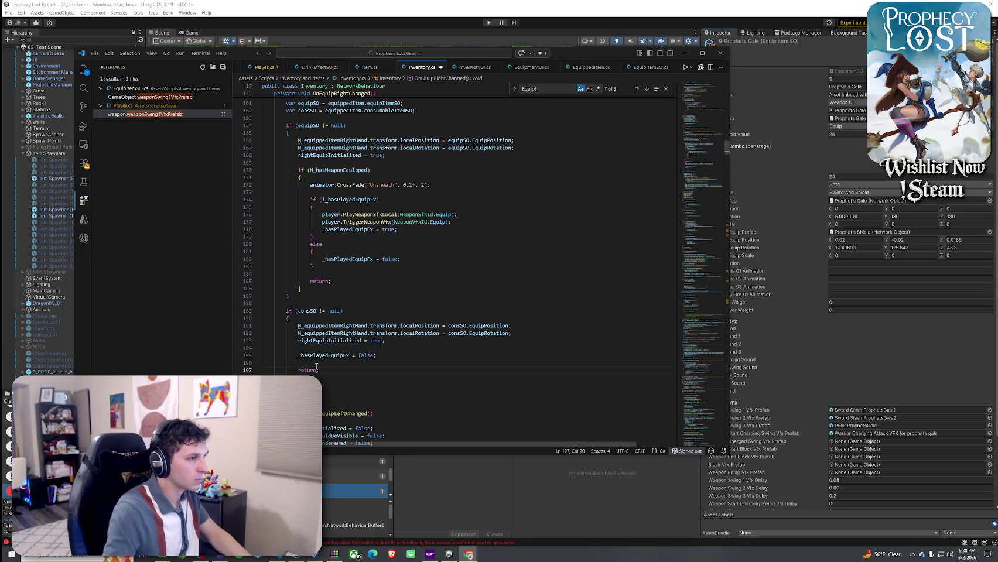
Step: Paste the null-itemSO Debug.LogWarning line after the consSO block and tidy the spacing
{"action": "left_click", "coordinate": [275, 384]}
{"action": "key", "text": "ctrl+v"}
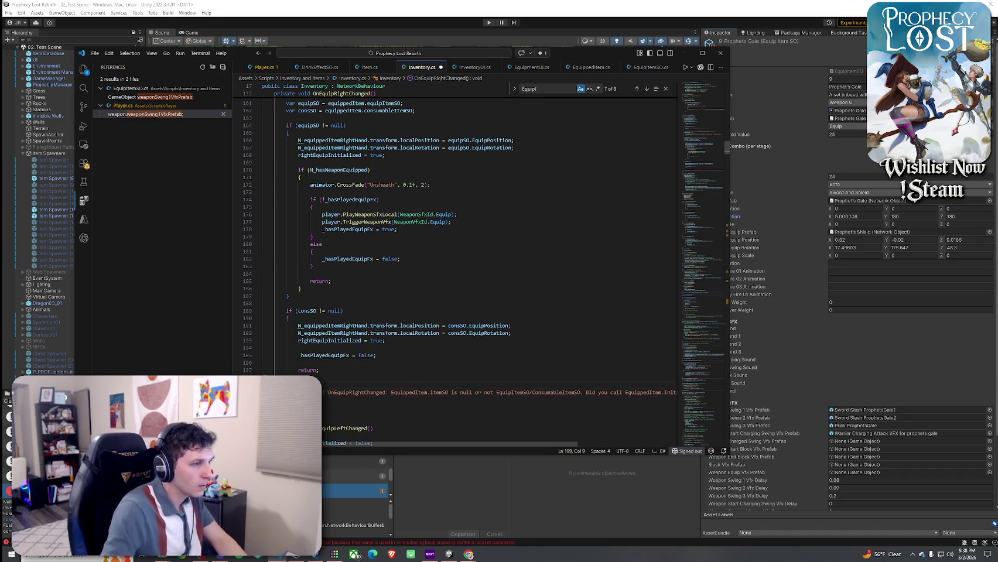
{"action": "scroll", "coordinate": [497, 392], "scroll_direction": "left", "scroll_amount": 2}
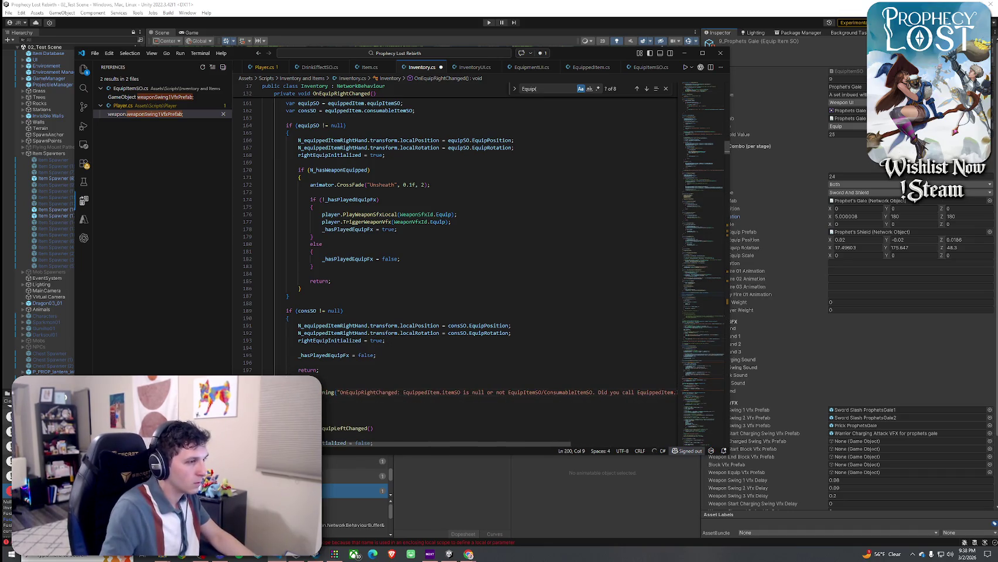
{"action": "key", "text": "Up"}
{"action": "key", "text": "Up"}
{"action": "key", "text": "End"}
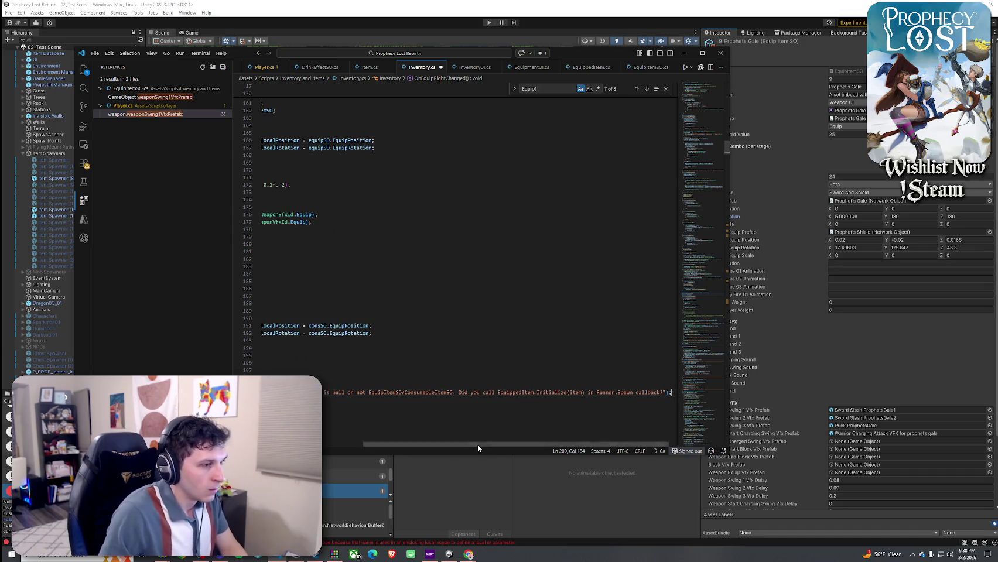
{"action": "key", "text": "Up"}
{"action": "key", "text": "Up"}
{"action": "key", "text": "Return"}
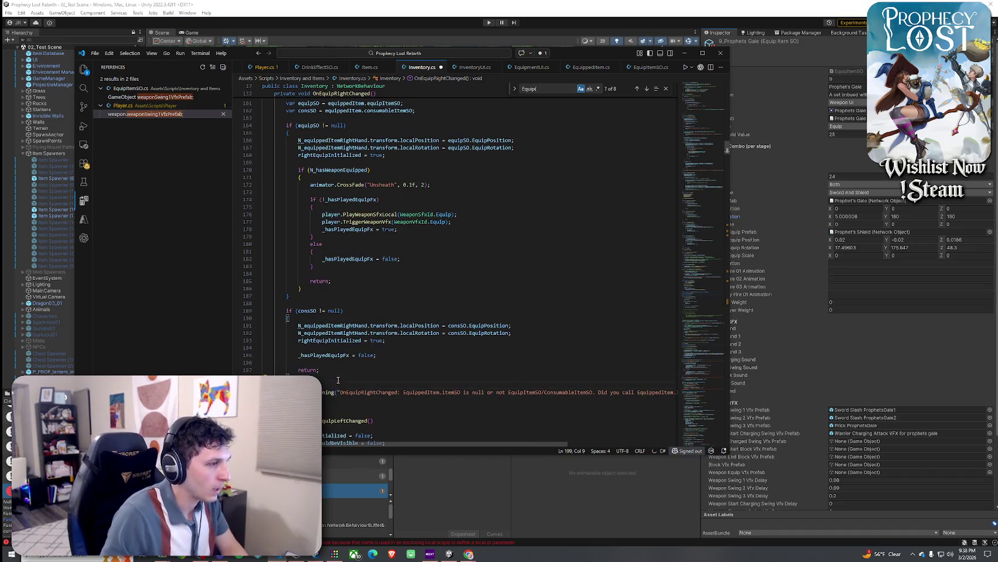
Step: Save Inventory.cs with File > Save All
{"action": "left_click", "coordinate": [95, 52]}
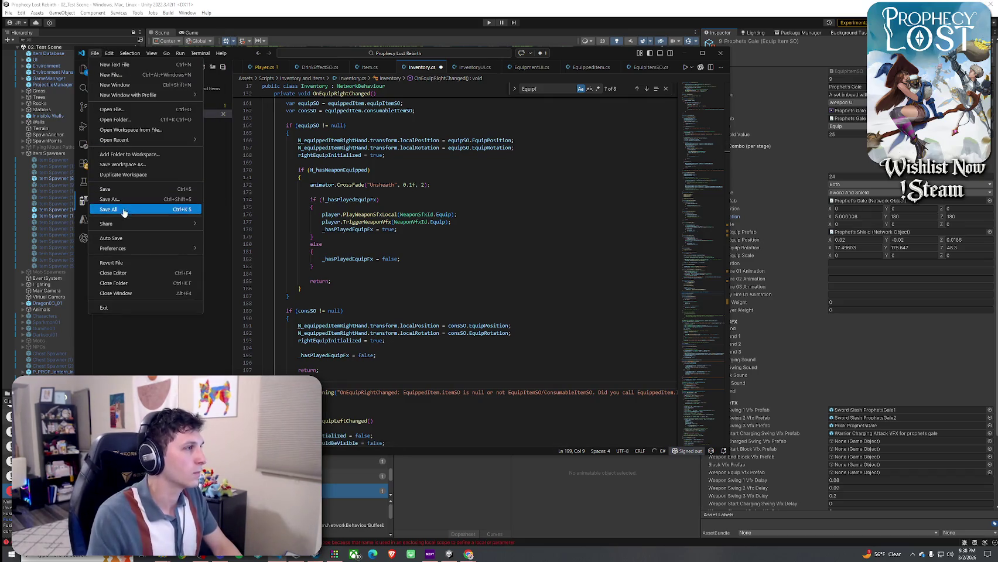
{"action": "left_click", "coordinate": [112, 209]}
{"action": "scroll", "coordinate": [386, 245], "scroll_direction": "down", "scroll_amount": 5}
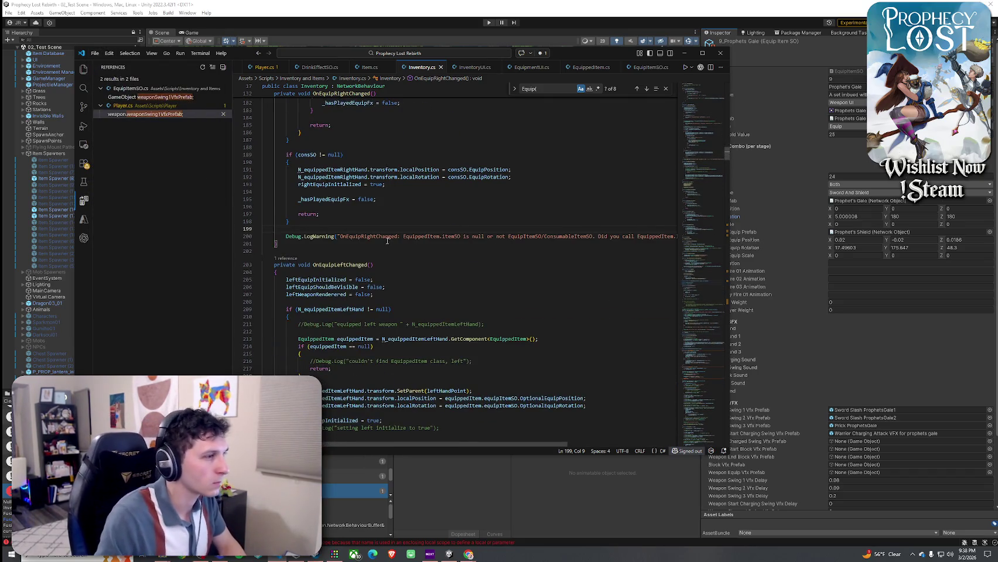
{"action": "scroll", "coordinate": [386, 240], "scroll_direction": "down", "scroll_amount": 2}
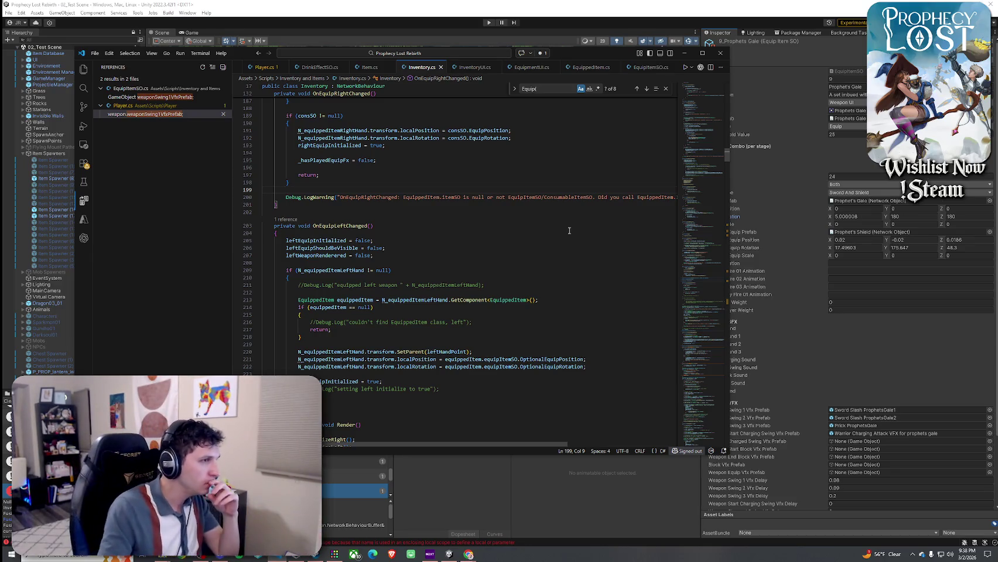
{"action": "left_click", "coordinate": [403, 270]}
{"action": "key", "text": "Up"}
{"action": "key", "text": "Up"}
{"action": "key", "text": "Up"}
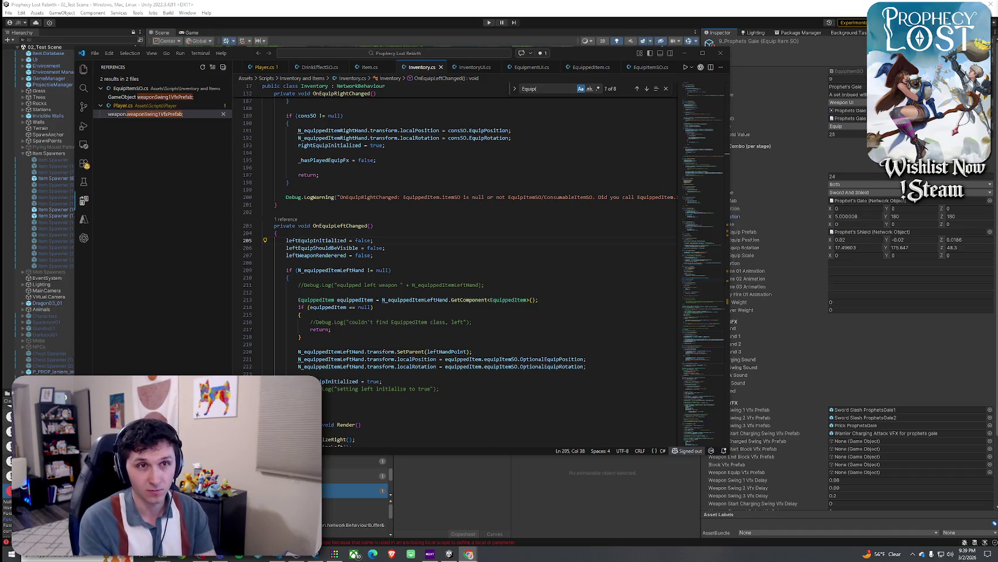
{"action": "scroll", "coordinate": [457, 263], "scroll_direction": "up", "scroll_amount": 1}
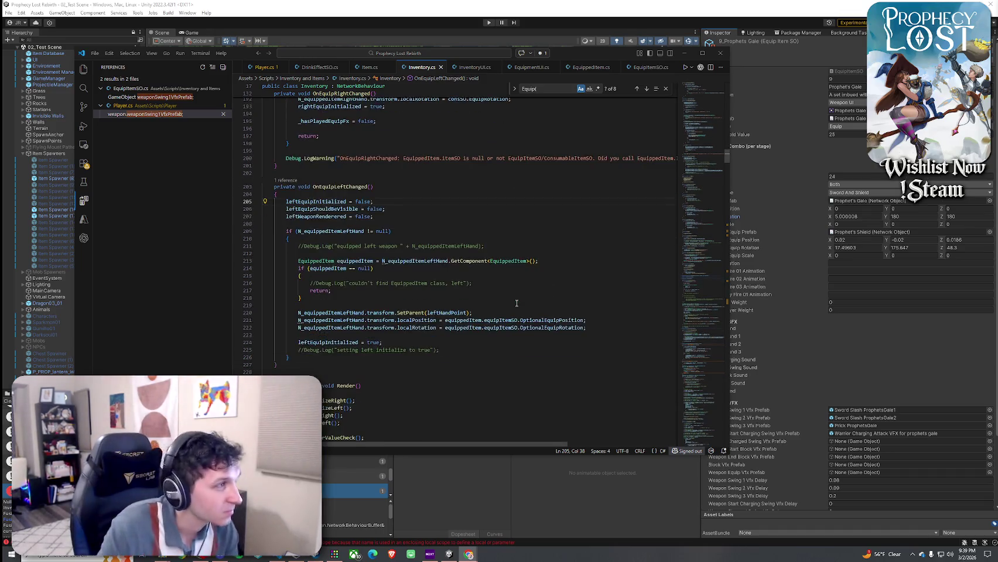
{"action": "left_click", "coordinate": [95, 53]}
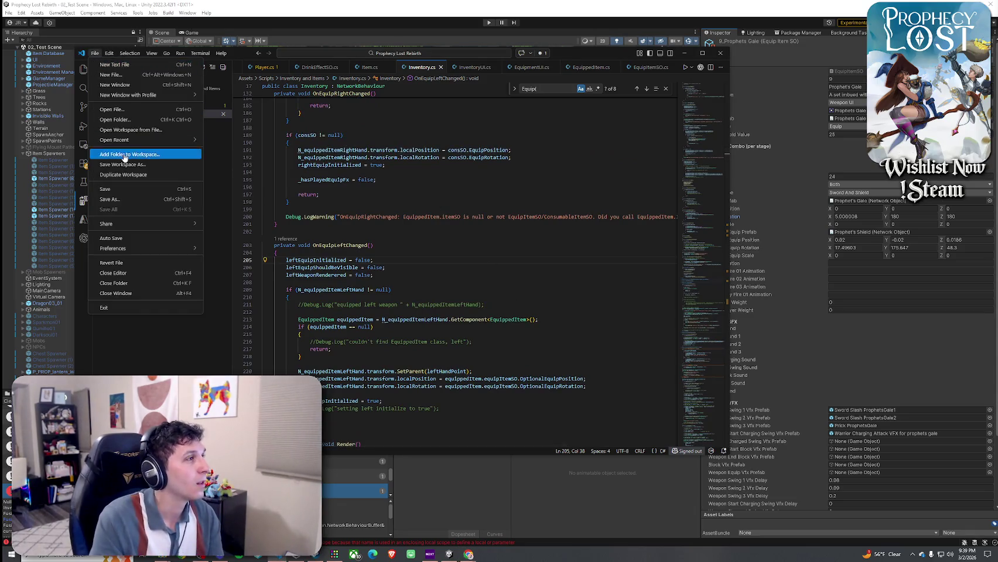
{"action": "left_click", "coordinate": [135, 189]}
{"action": "scroll", "coordinate": [390, 151], "scroll_direction": "down", "scroll_amount": 3}
{"action": "key", "text": "Up"}
{"action": "key", "text": "Up"}
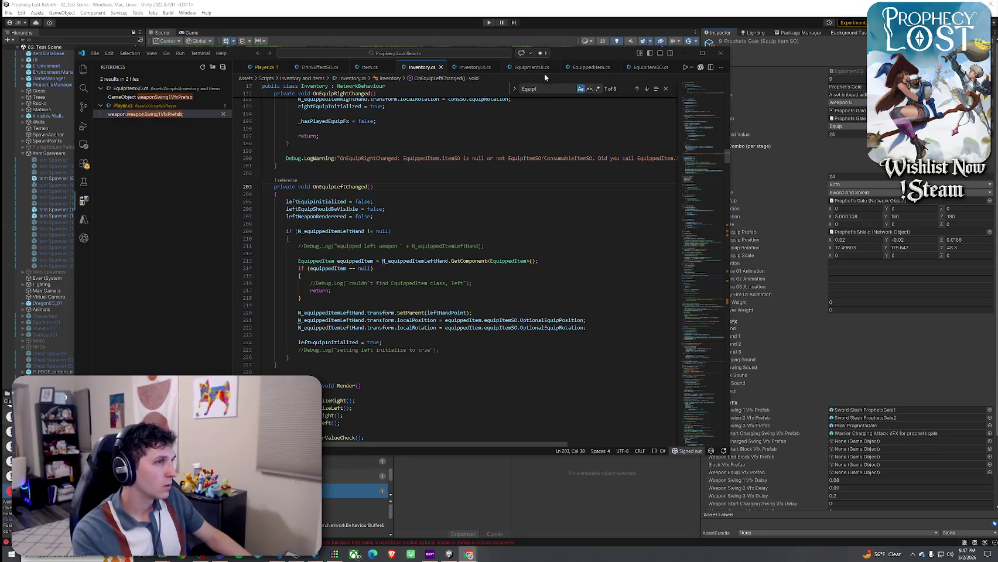
Step: Alt+Tab from Visual Studio Code back to the Unity Editor's test scene
{"action": "key", "text": "alt+Tab"}
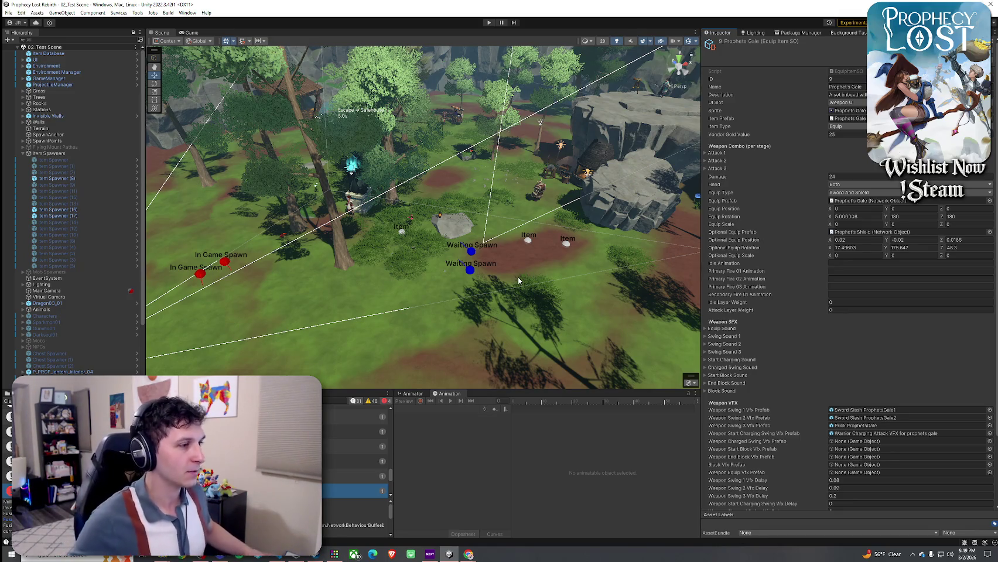
Step: Clear the Console, enter Play mode and choose START GAME on the title screen
{"action": "left_click", "coordinate": [6, 402]}
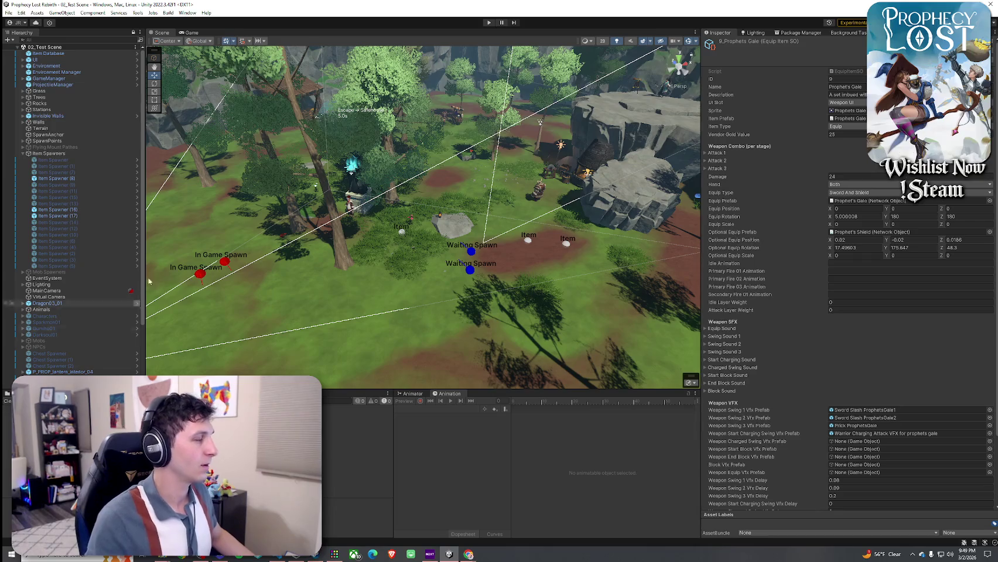
{"action": "left_click", "coordinate": [8, 13]}
{"action": "left_click", "coordinate": [23, 36]}
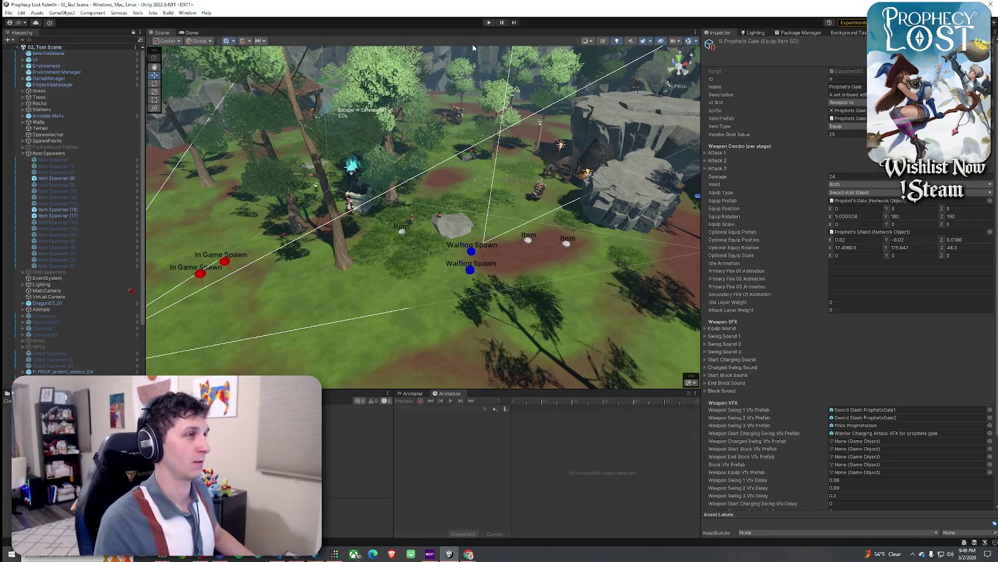
{"action": "left_click", "coordinate": [489, 22]}
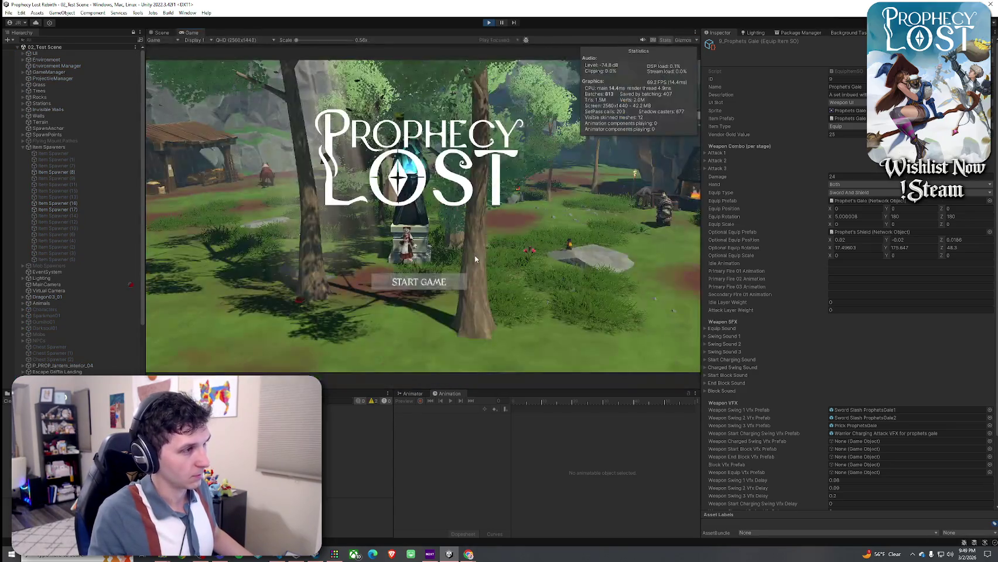
{"action": "left_click", "coordinate": [449, 284]}
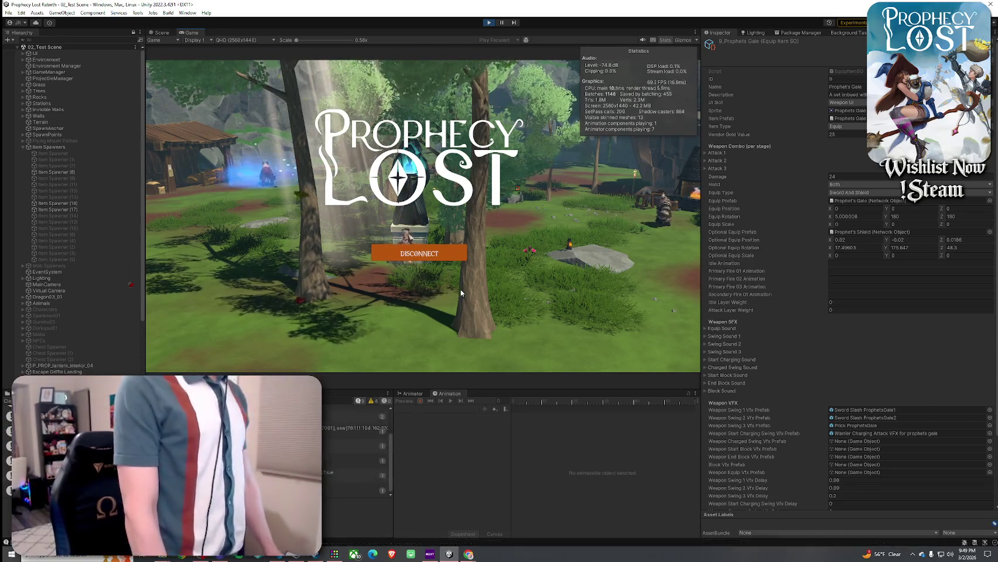
Step: Run the character over the rocks with W, toggling the inventory with Tab, then exit Play mode
{"action": "key", "text": "w"}
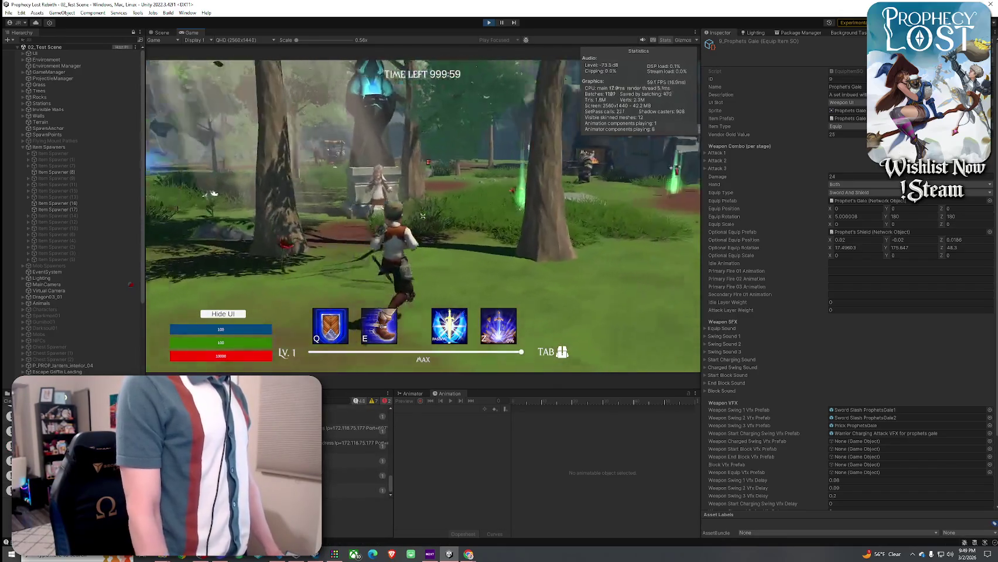
{"action": "key", "text": "w"}
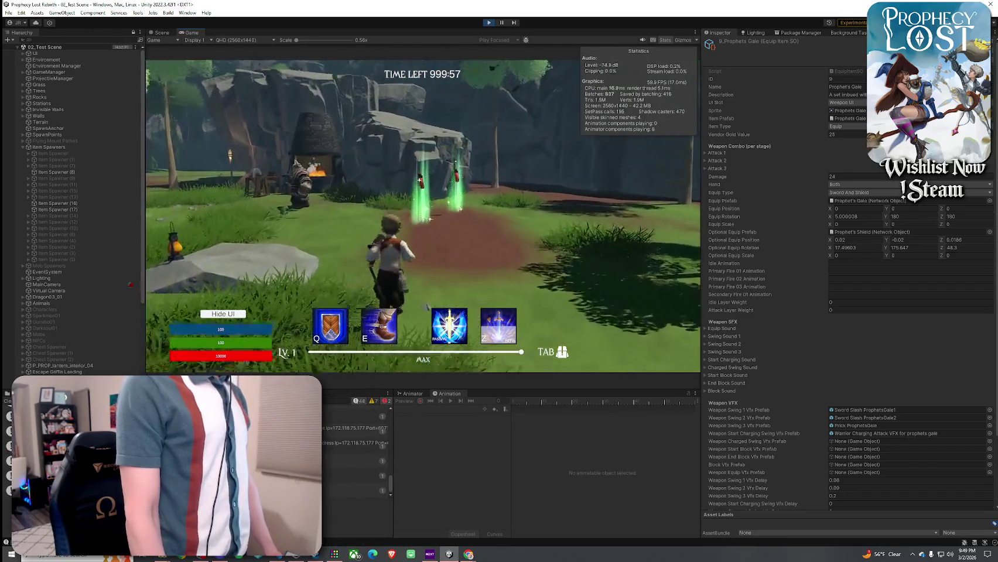
{"action": "key", "text": "w"}
{"action": "key", "text": "Tab"}
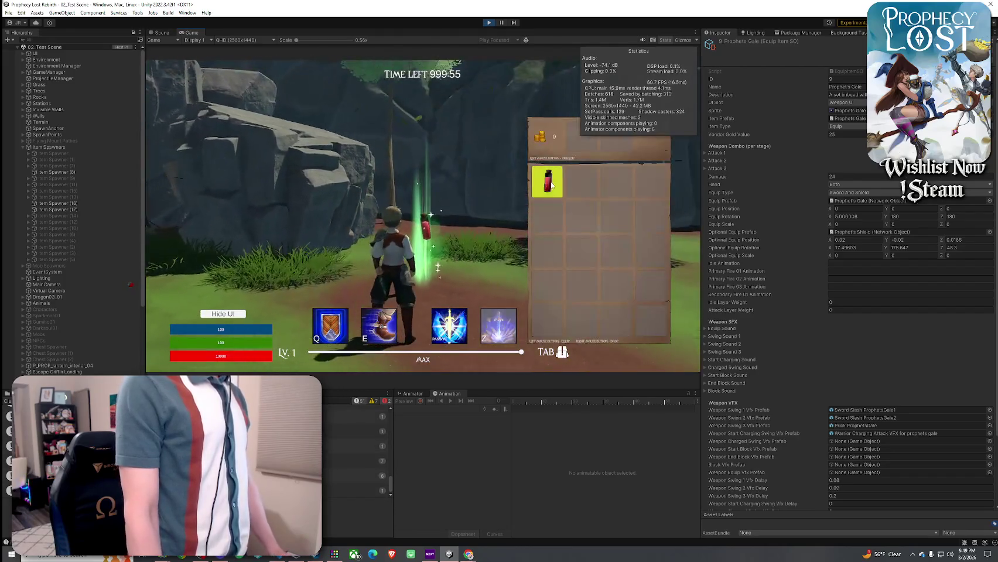
{"action": "key", "text": "Tab"}
{"action": "key", "text": "w"}
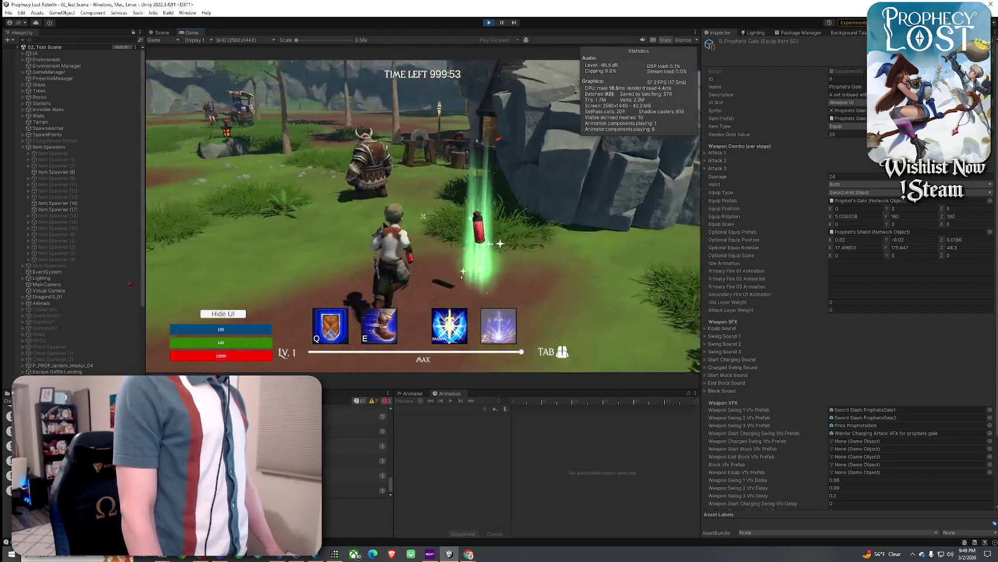
{"action": "key", "text": "w"}
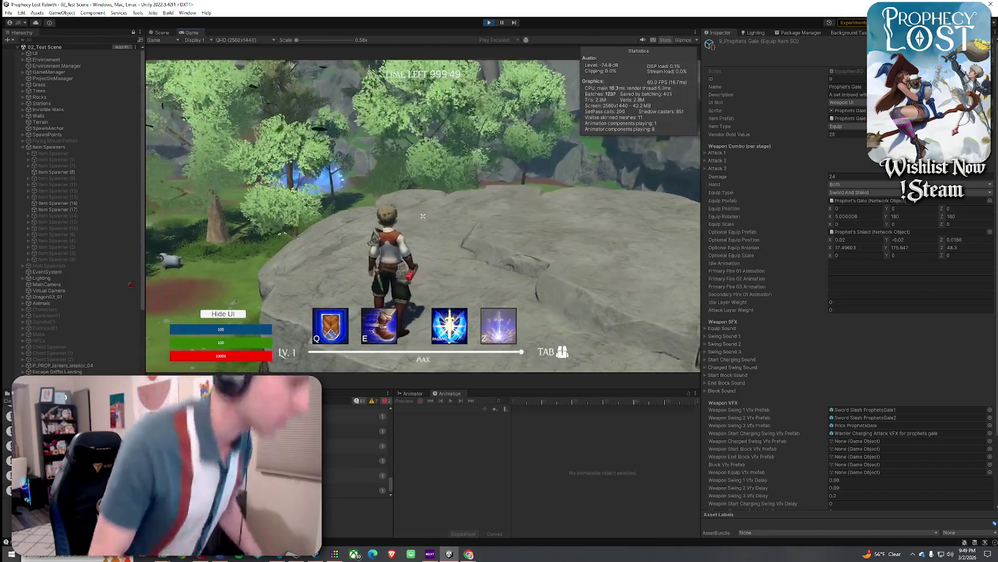
{"action": "key", "text": "Tab"}
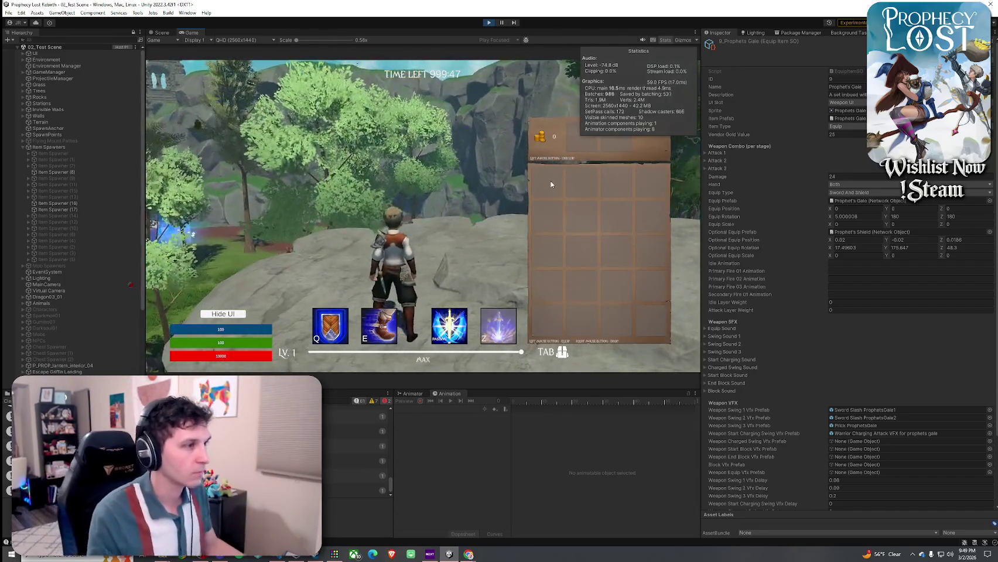
{"action": "key", "text": "Tab"}
{"action": "key", "text": "w"}
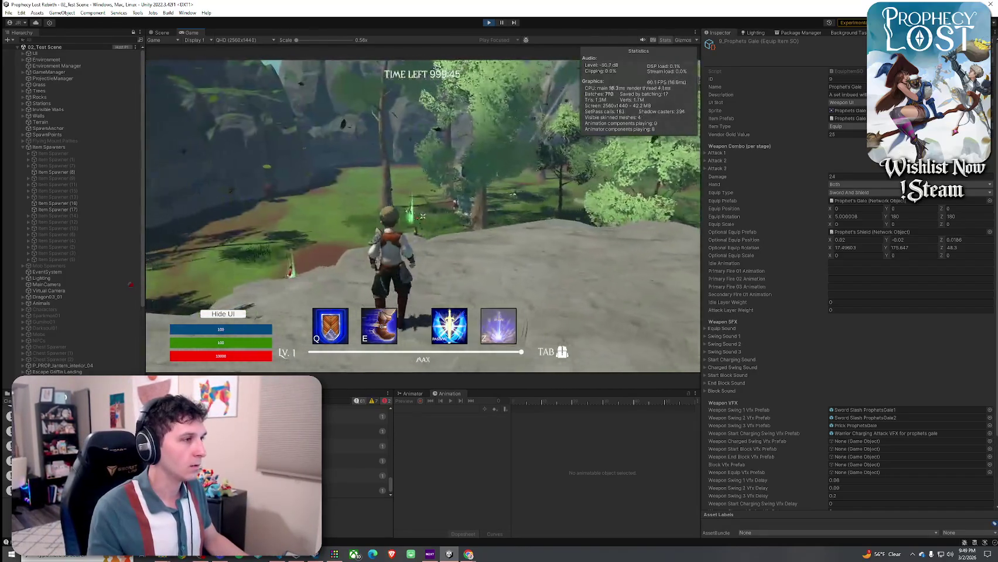
{"action": "key", "text": "Tab"}
{"action": "key", "text": "Tab"}
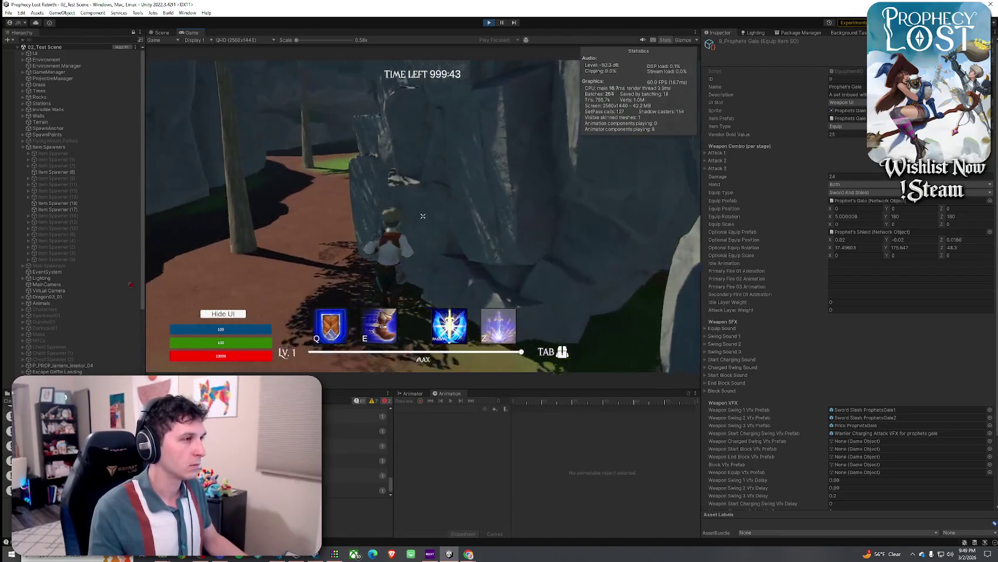
{"action": "key", "text": "Tab"}
{"action": "key", "text": "Tab"}
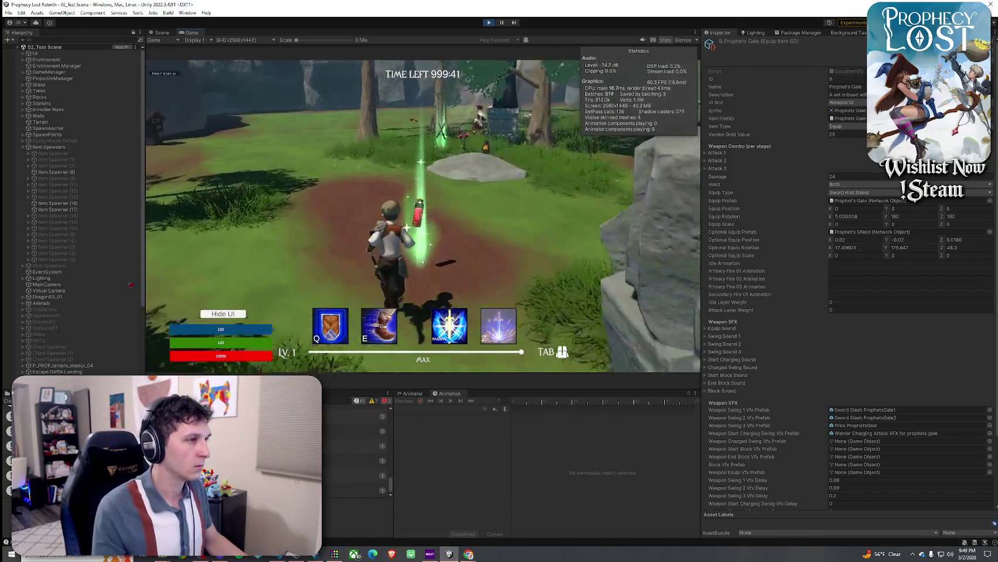
{"action": "key", "text": "Tab"}
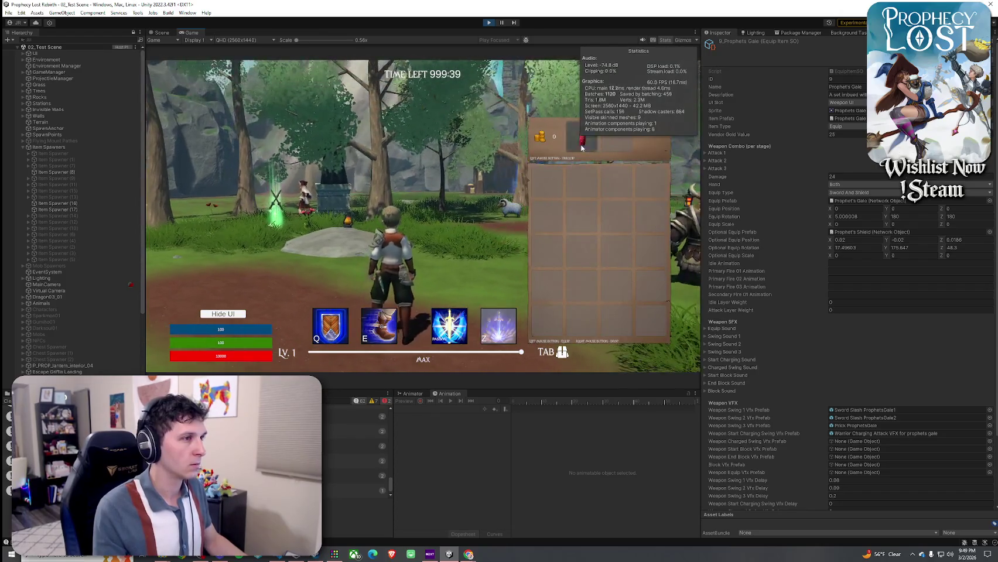
{"action": "key", "text": "Tab"}
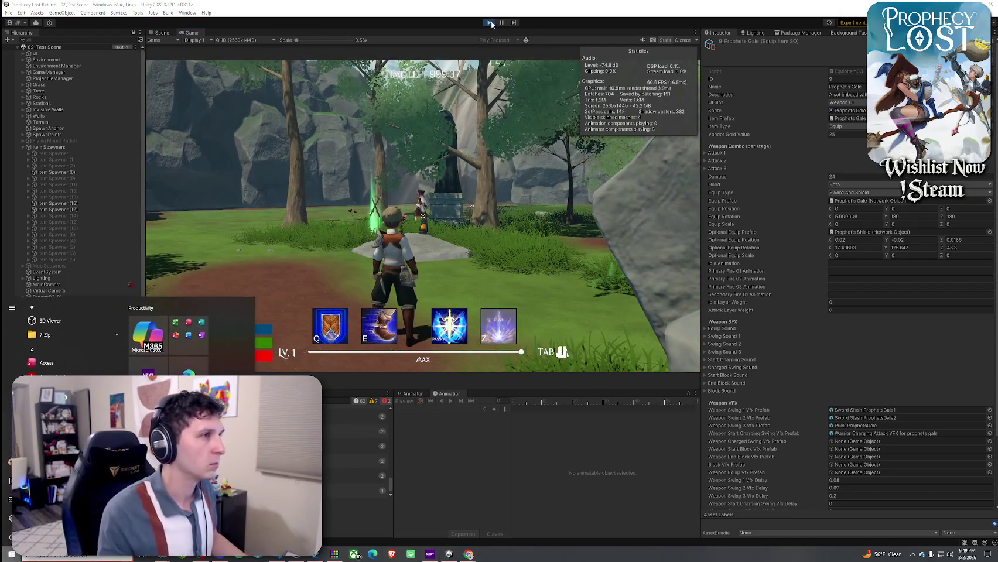
{"action": "key", "text": "Escape"}
{"action": "left_click", "coordinate": [9, 13]}
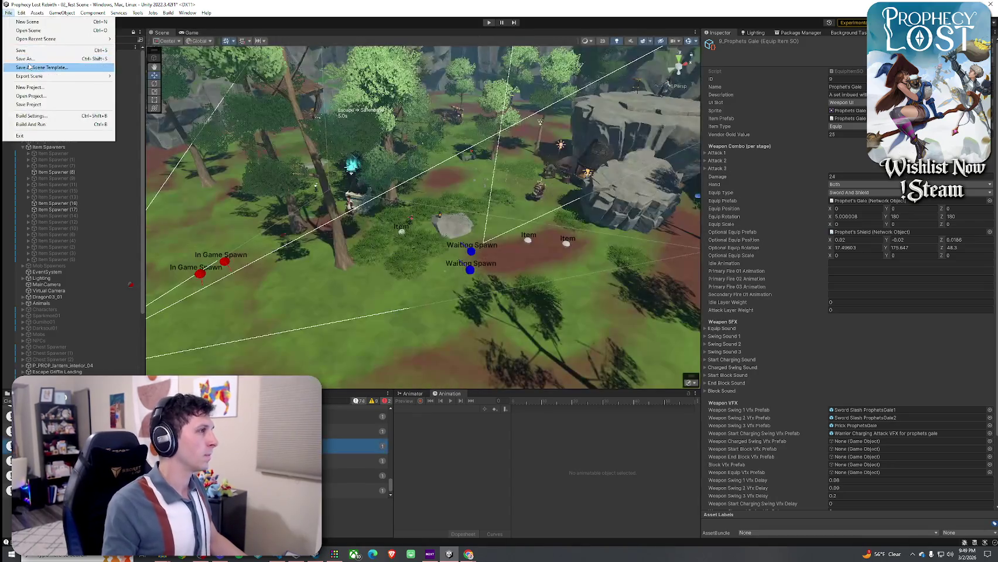
Step: Save 02_Test Scene with Ctrl+S and re-enter Play mode to the Prophecy Lost title screen
{"action": "key", "text": "ctrl+s"}
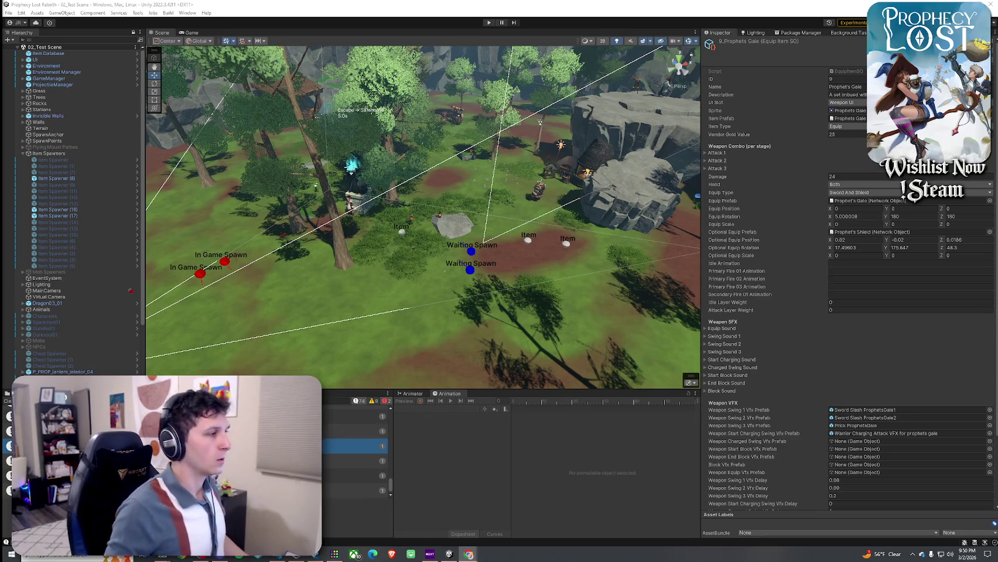
{"action": "left_click", "coordinate": [21, 12]}
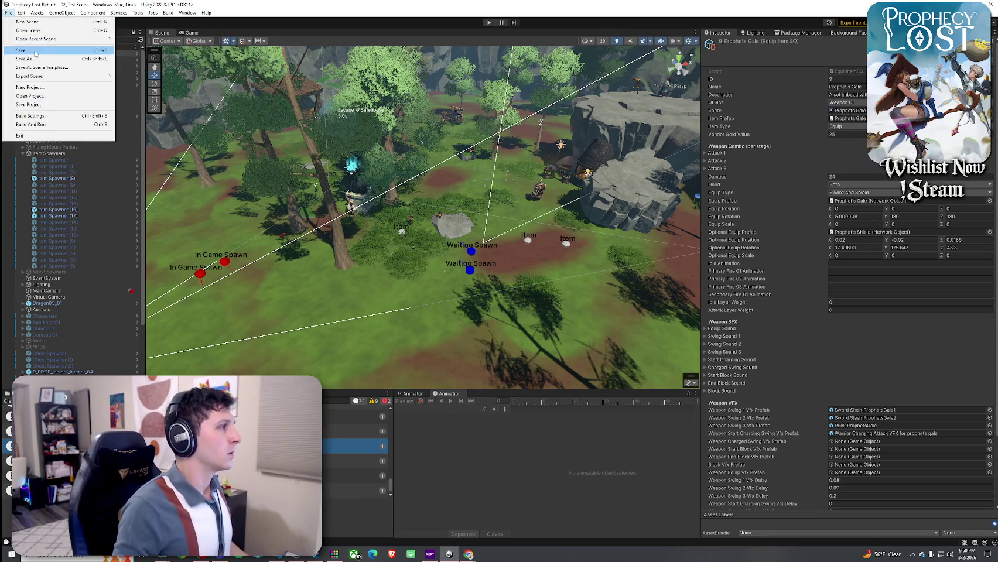
{"action": "left_click", "coordinate": [488, 23]}
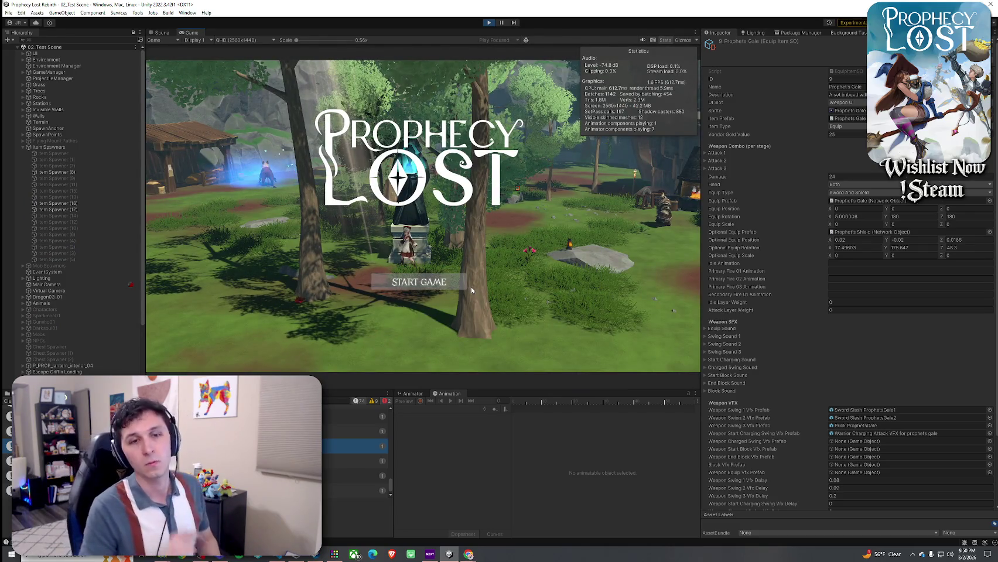
Step: Start the game, run into the green item beams, pick up the red potion and equip it
{"action": "left_click", "coordinate": [461, 283]}
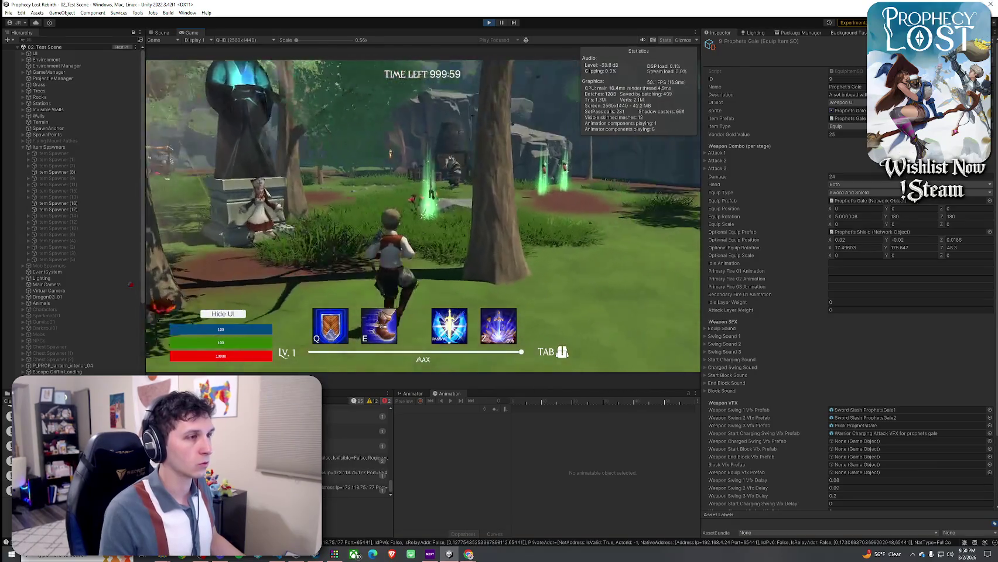
{"action": "key", "text": "w"}
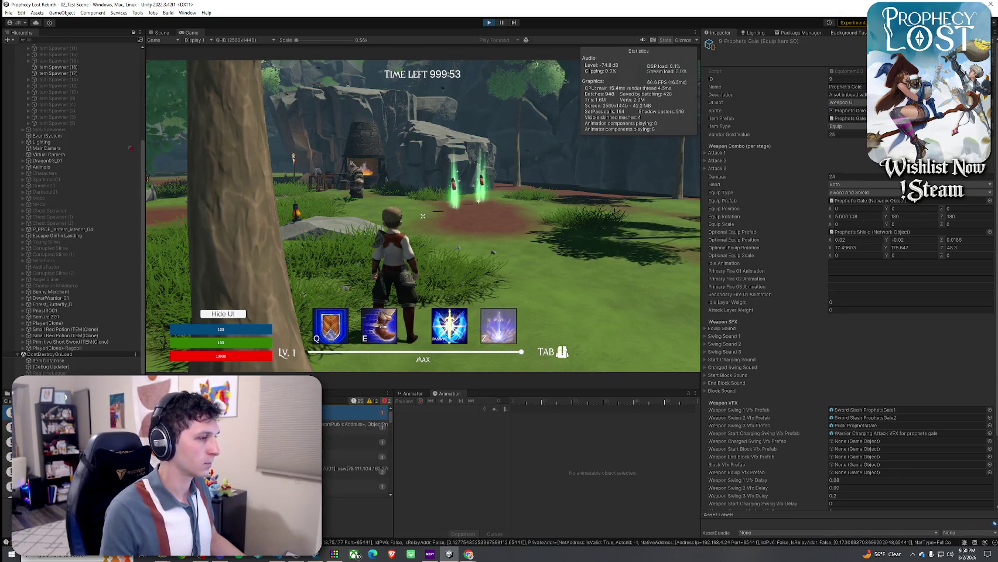
{"action": "key", "text": "w"}
{"action": "key", "text": "w"}
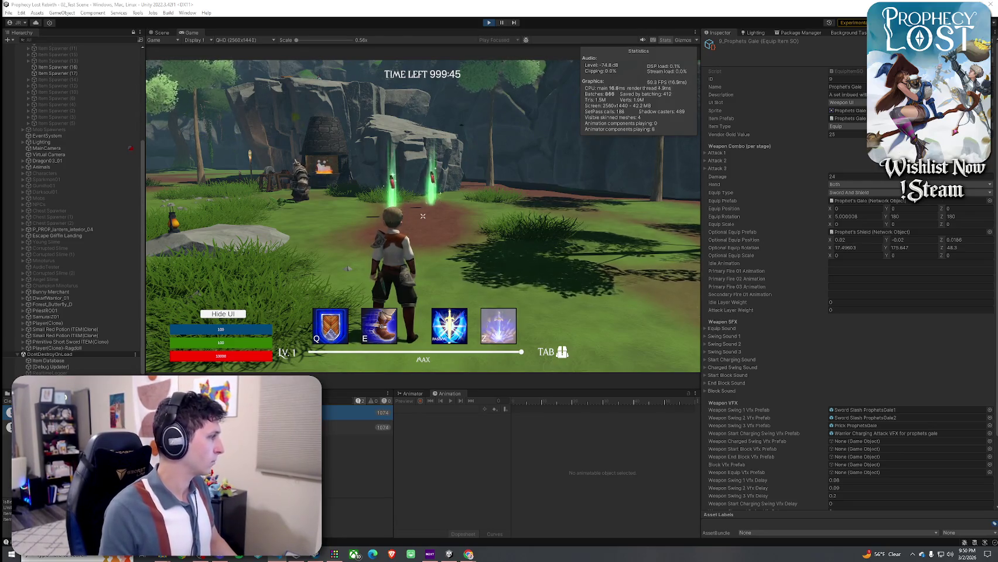
{"action": "key", "text": "w"}
{"action": "key", "text": "space"}
{"action": "key", "text": "w"}
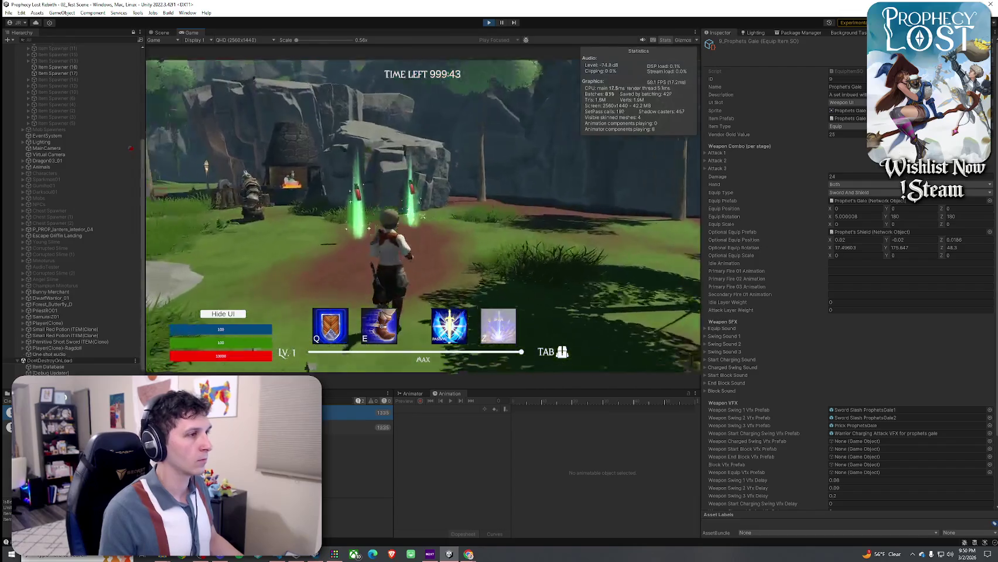
{"action": "key", "text": "w"}
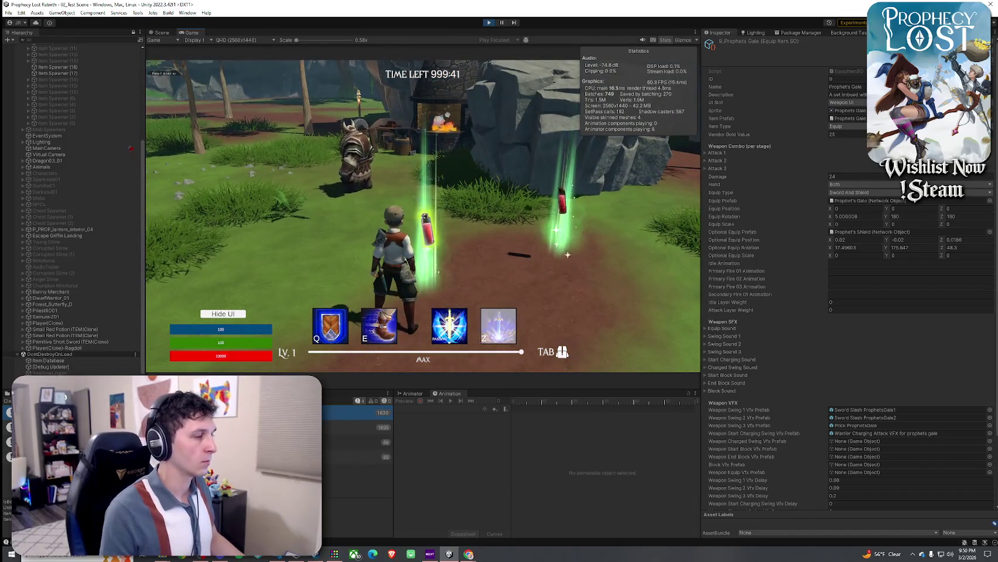
{"action": "key", "text": "Tab"}
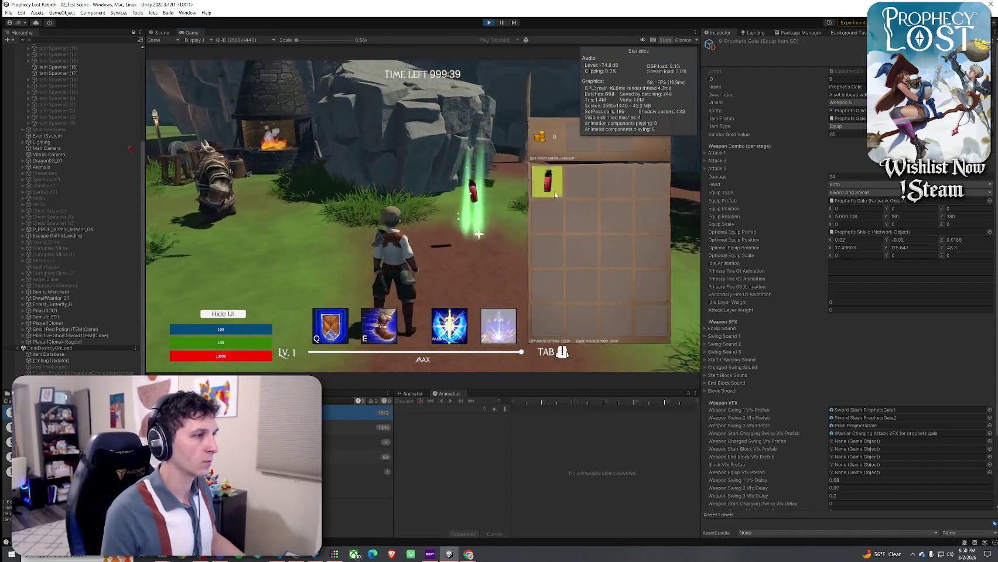
{"action": "left_click", "coordinate": [548, 184]}
Step: Select Small Red Potion ITEM(Clone) in the Hierarchy and return to the Scene view
{"action": "key", "text": "super"}
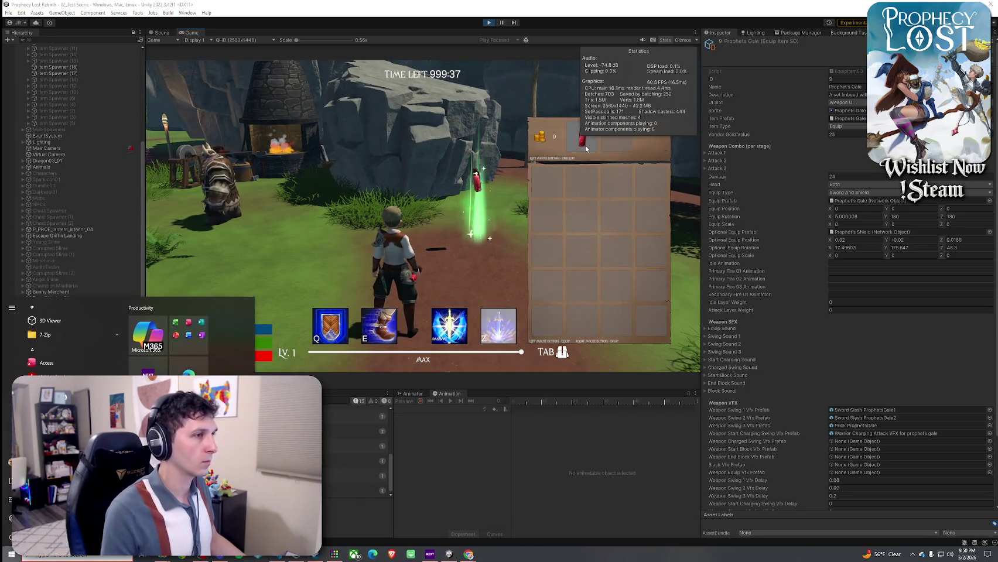
{"action": "left_click", "coordinate": [565, 150]}
{"action": "key", "text": "w"}
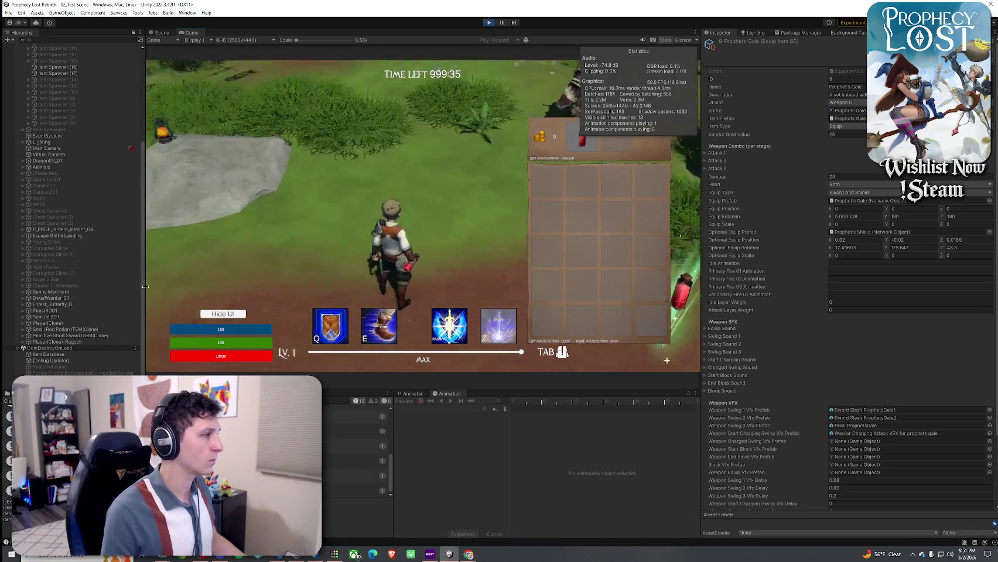
{"action": "left_click", "coordinate": [64, 329]}
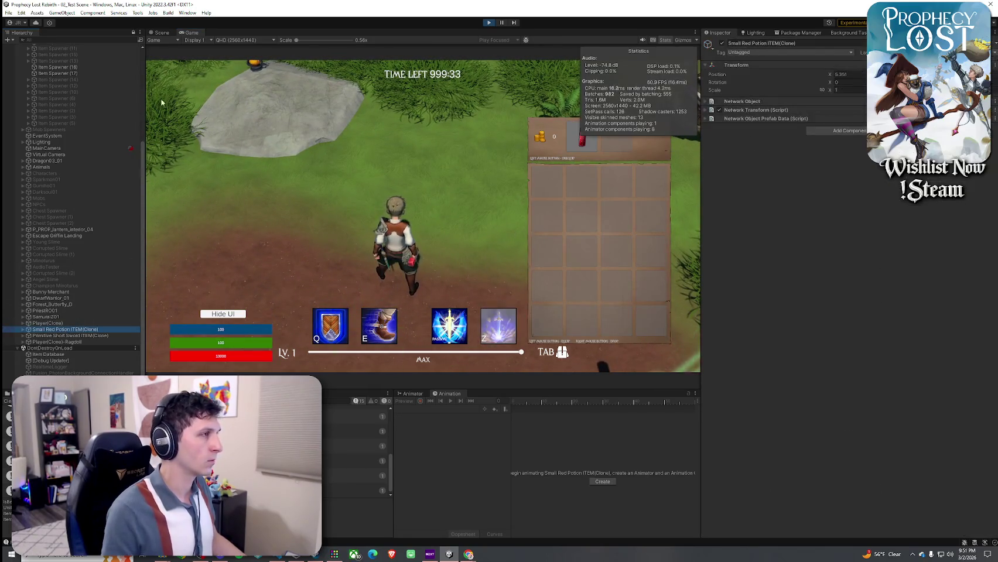
{"action": "left_click", "coordinate": [160, 32]}
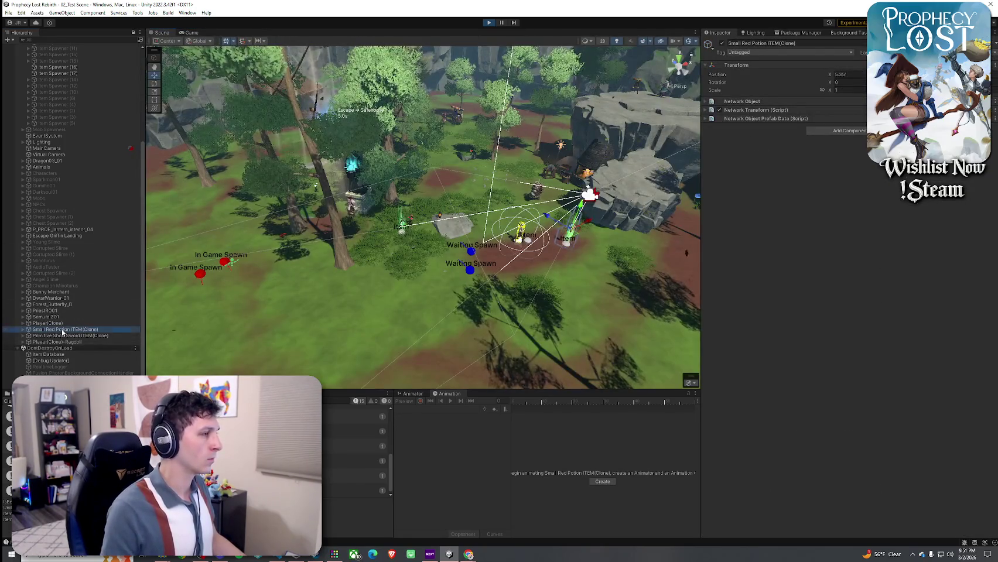
Step: Orbit the Scene view to the player, expand its children and select the held potion
{"action": "mouse_move", "coordinate": [304, 211]}
{"action": "left_mouse_down"}
{"action": "mouse_move", "coordinate": [372, 247]}
{"action": "mouse_move", "coordinate": [339, 226]}
{"action": "left_mouse_up"}
{"action": "left_click", "coordinate": [23, 323]}
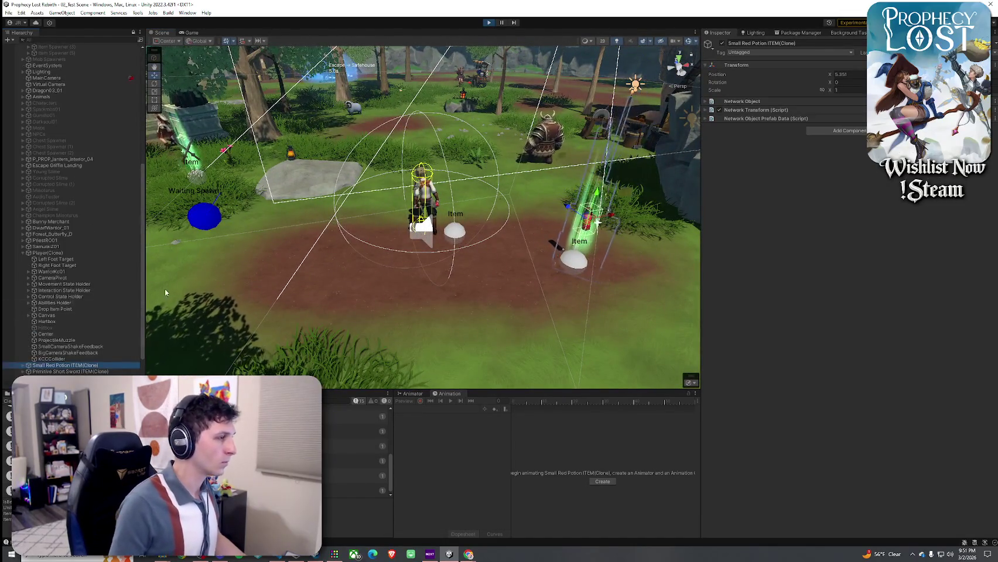
{"action": "left_click", "coordinate": [438, 206]}
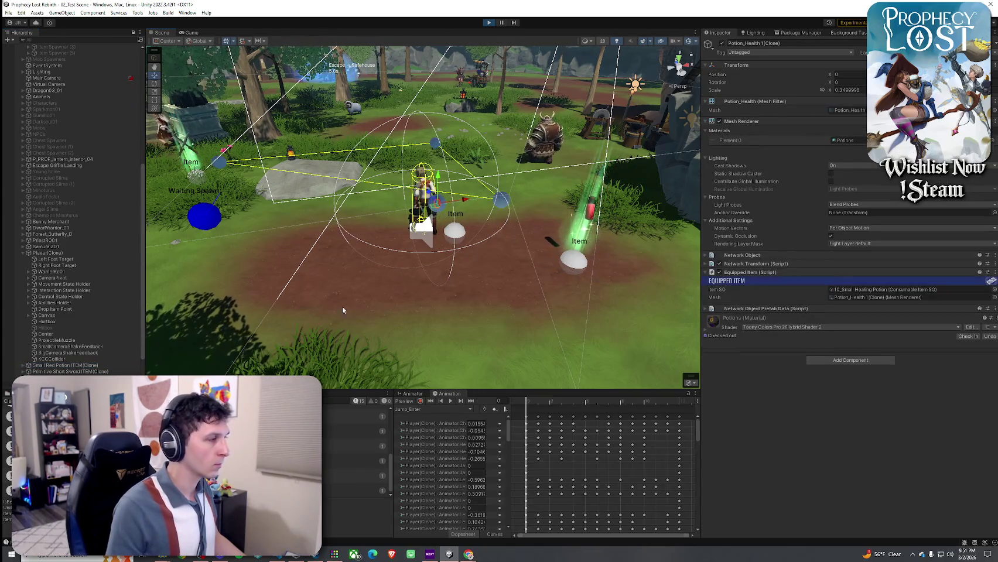
{"action": "scroll", "coordinate": [112, 320], "scroll_direction": "down", "scroll_amount": 3}
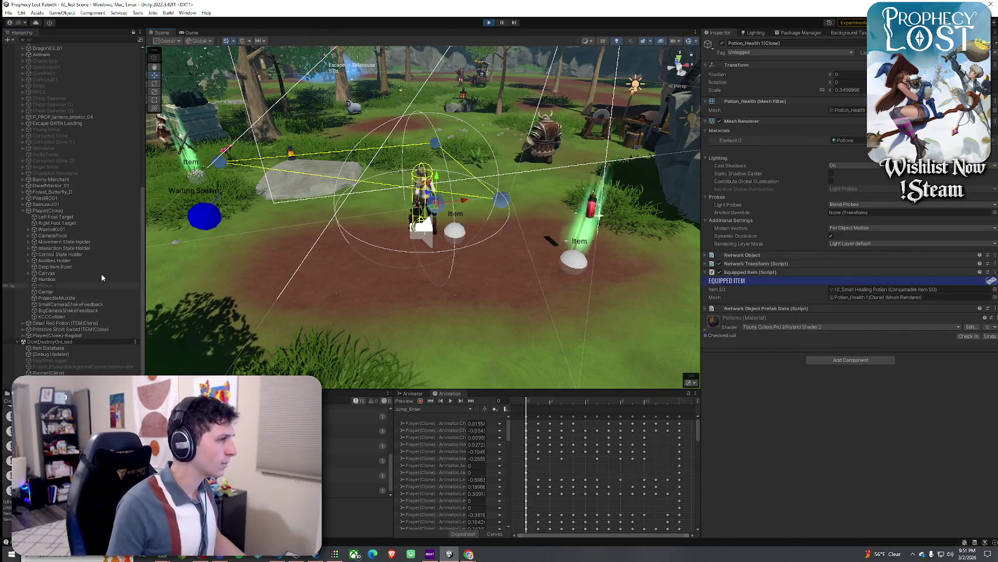
Step: Expand WarriorKC01 > Bip001 > Pelvis > Spine down to Right Hand Equip and select the potion
{"action": "left_click", "coordinate": [28, 230]}
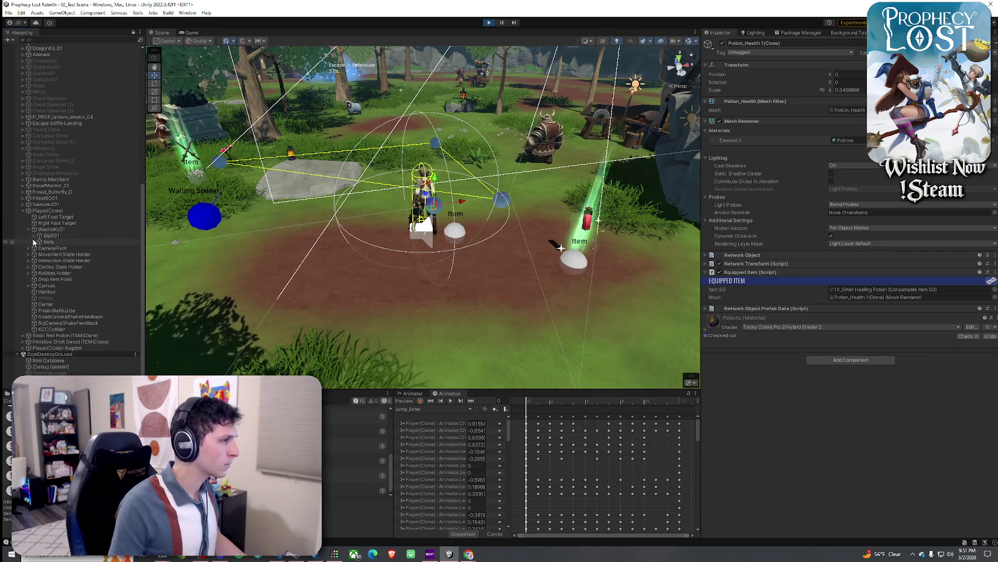
{"action": "left_click", "coordinate": [34, 236]}
{"action": "left_click", "coordinate": [39, 249]}
{"action": "left_click", "coordinate": [45, 267]}
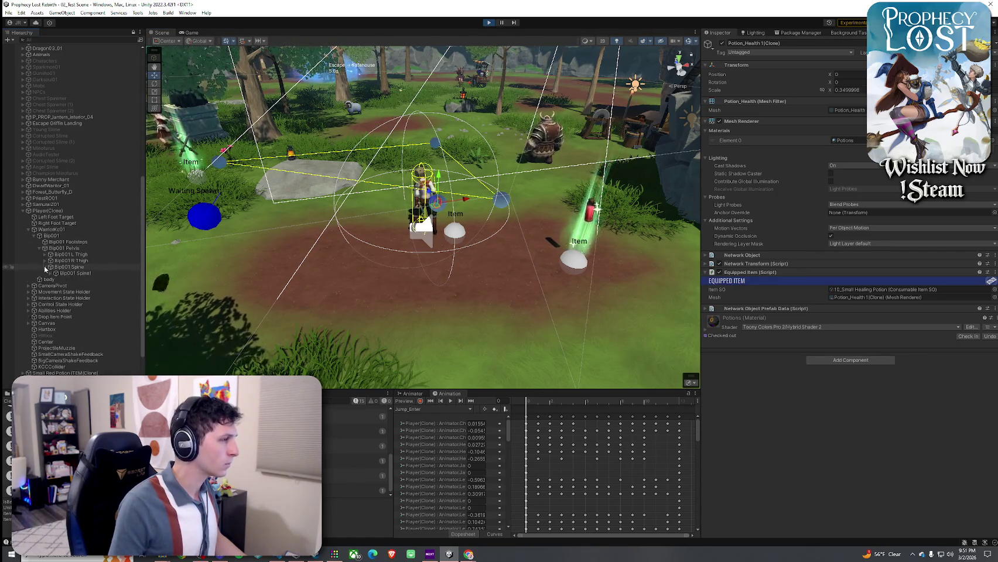
{"action": "left_click", "coordinate": [75, 273]}
{"action": "left_click", "coordinate": [50, 273]}
{"action": "left_click", "coordinate": [56, 292]}
{"action": "left_click", "coordinate": [61, 298]}
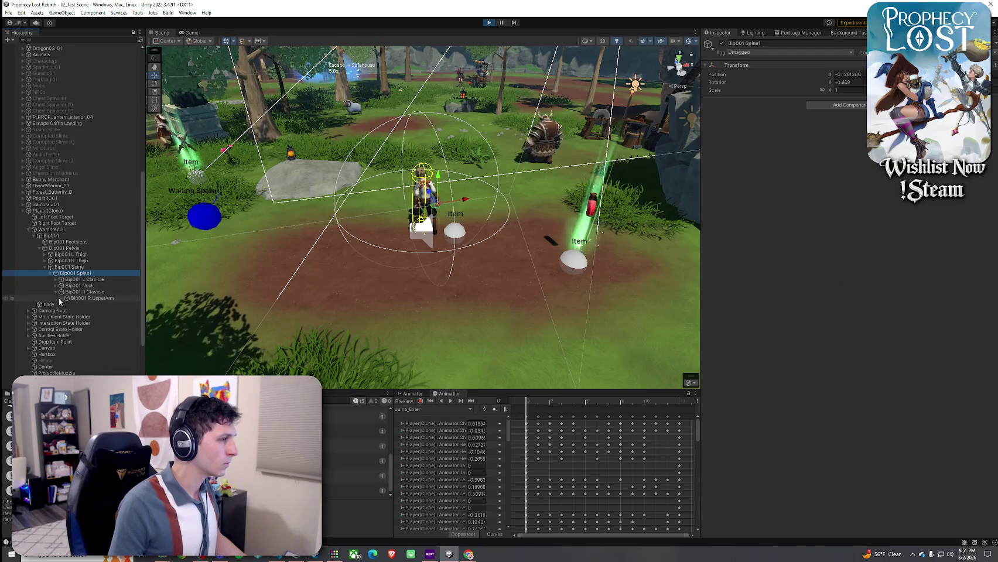
{"action": "left_click", "coordinate": [66, 304]}
{"action": "left_click", "coordinate": [72, 311]}
{"action": "left_click", "coordinate": [76, 336]}
{"action": "left_click", "coordinate": [111, 342]}
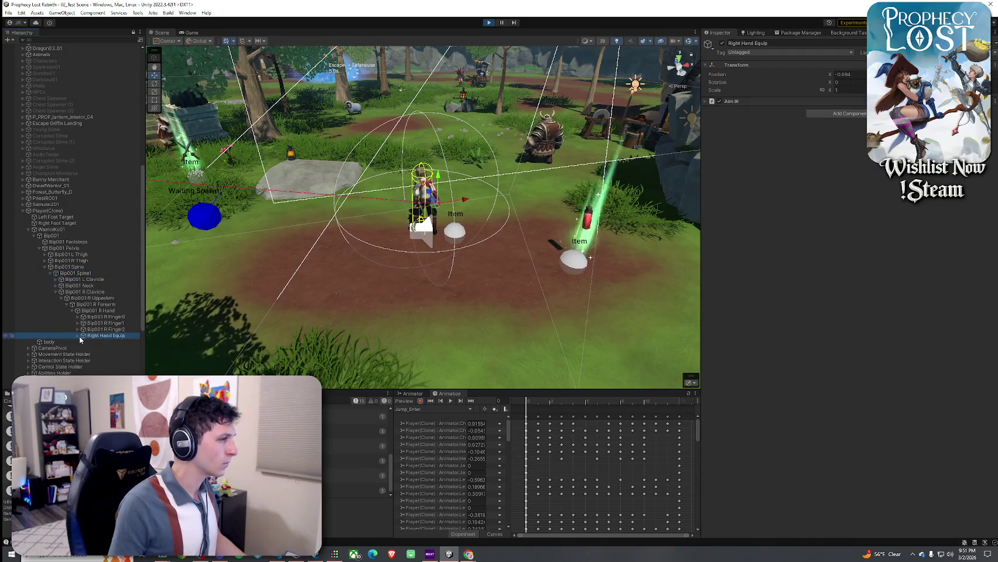
Step: Set the held potion's Mesh Renderer Light Probes to Off
{"action": "left_click_drag", "start_coordinate": [264, 313], "coordinate": [225, 265]}
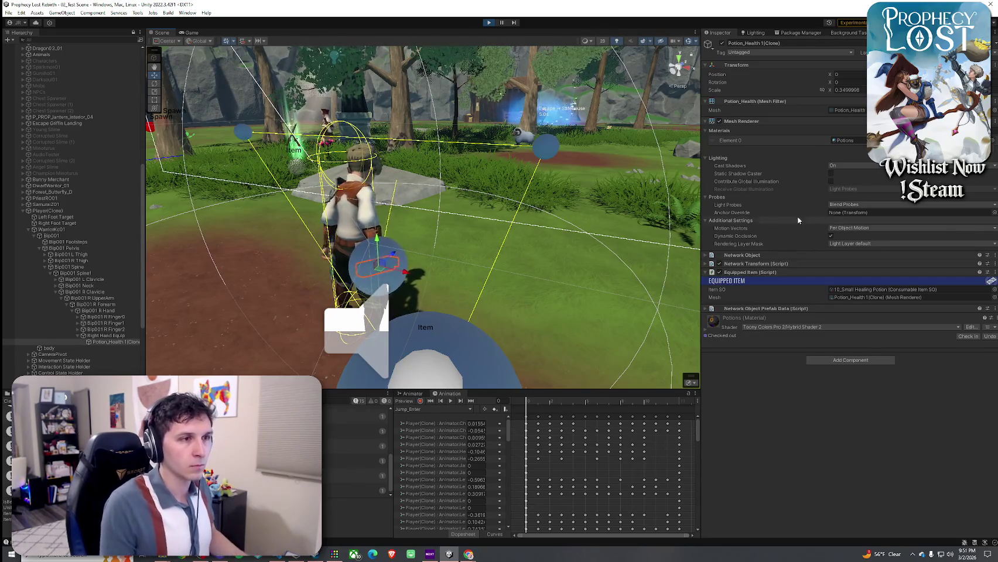
{"action": "left_click", "coordinate": [849, 205]}
{"action": "left_click", "coordinate": [853, 213]}
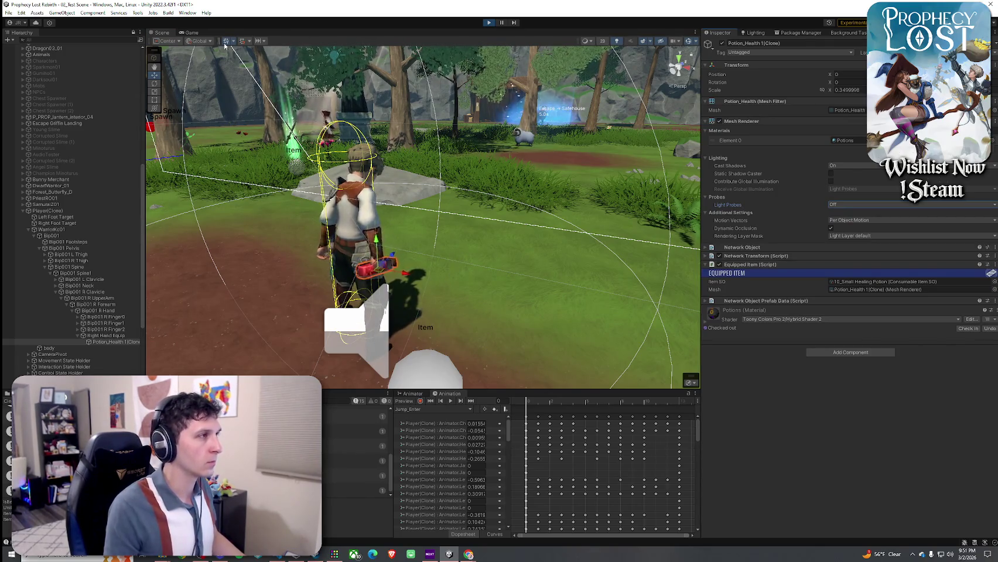
Step: Dock the Game view beside the Scene view, close the inventory and jump twice
{"action": "left_click_drag", "start_coordinate": [192, 32], "coordinate": [574, 167]}
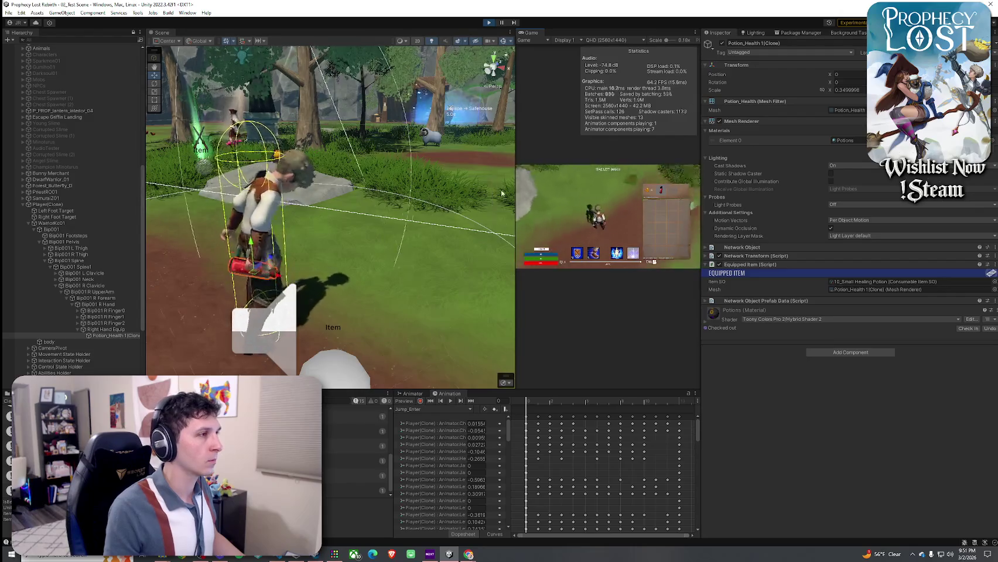
{"action": "key", "text": "Tab"}
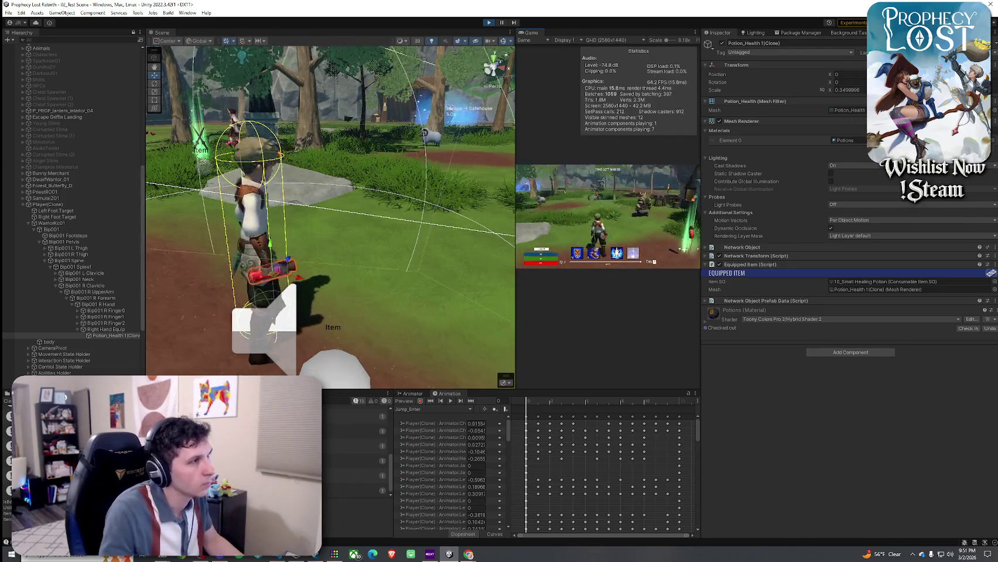
{"action": "key", "text": "space"}
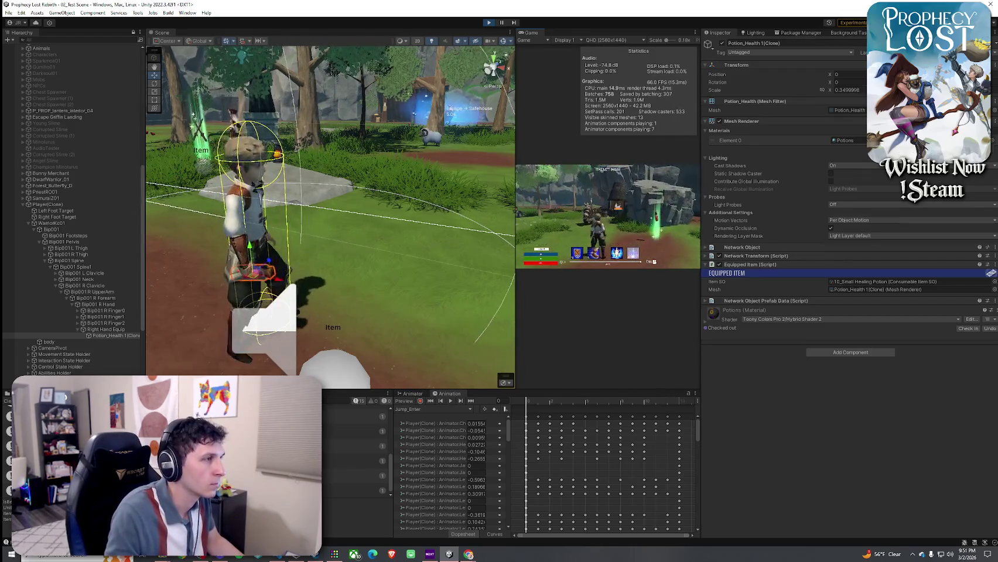
{"action": "key", "text": "space"}
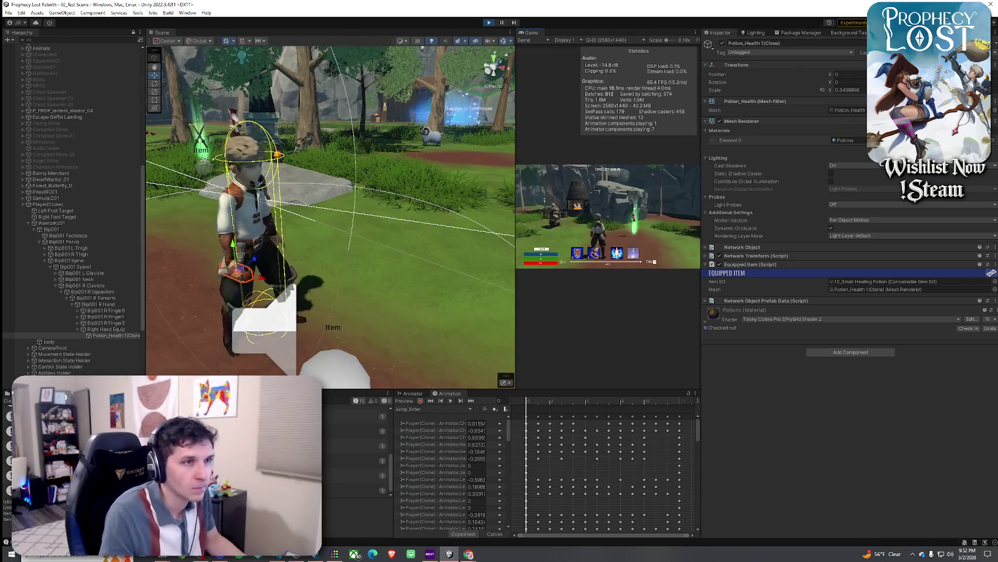
Step: Open the inventory, unequip the potion from the player's hand, then close the inventory
{"action": "key", "text": "i"}
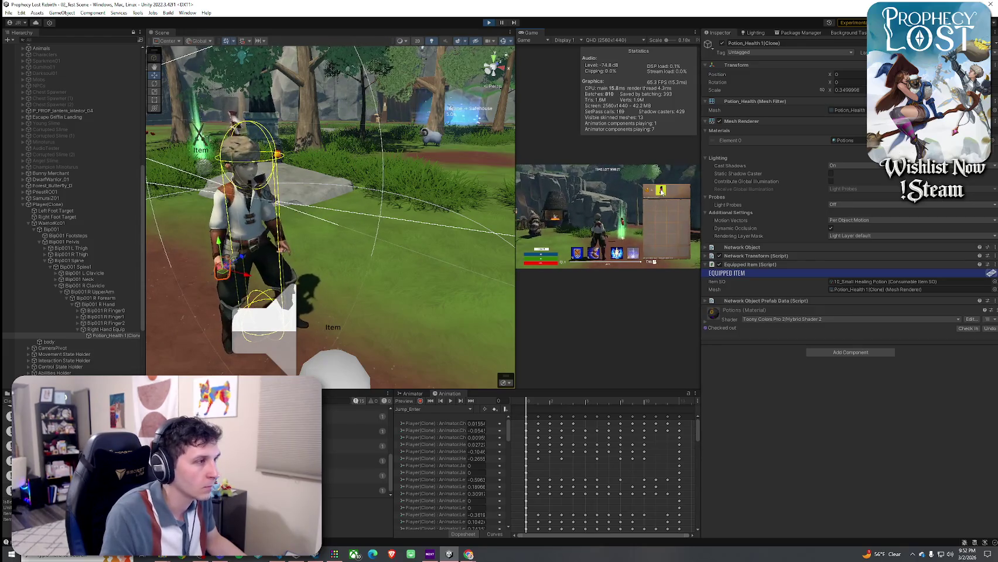
{"action": "left_click", "coordinate": [660, 191]}
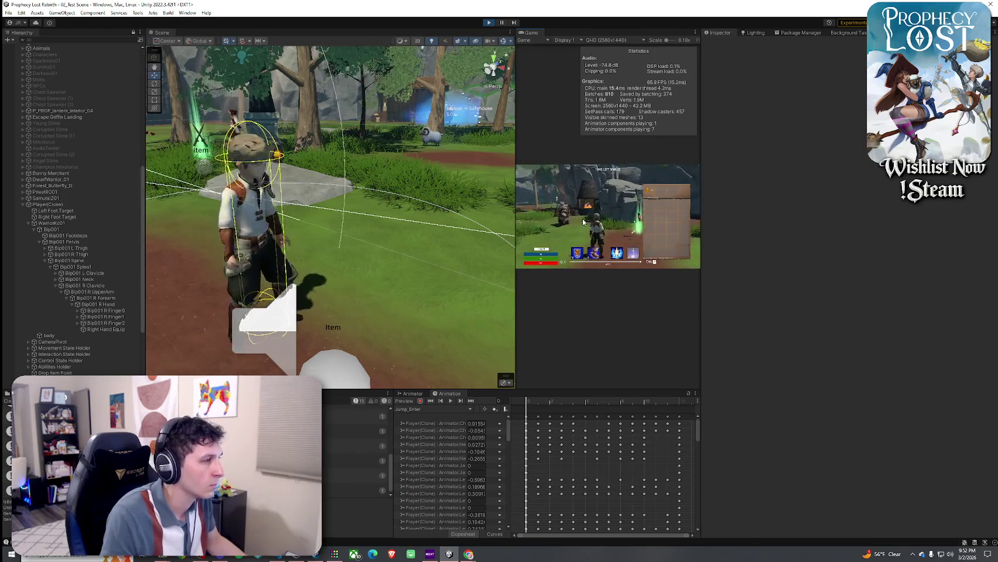
{"action": "key", "text": "i"}
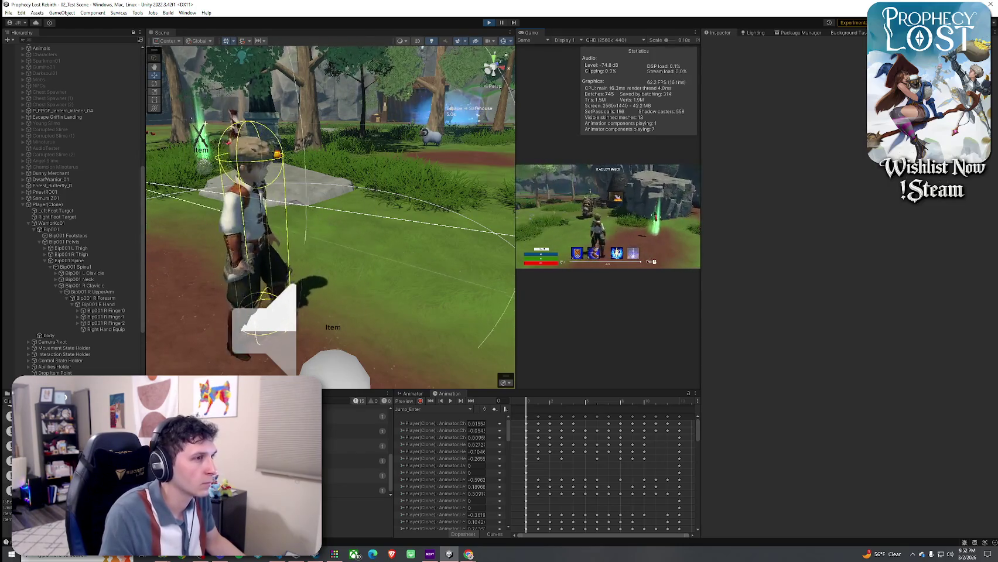
{"action": "key", "text": "i"}
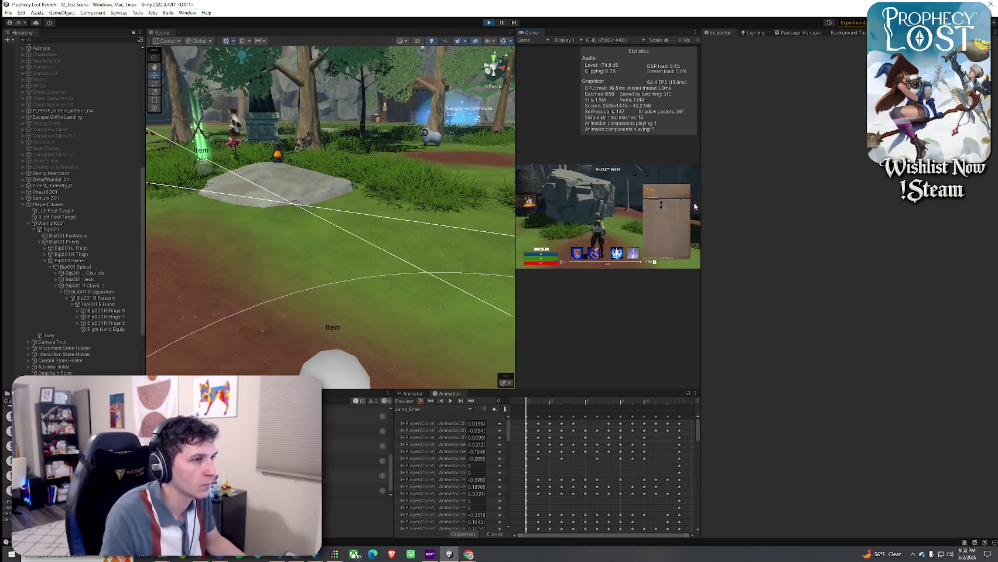
{"action": "key", "text": "i"}
{"action": "key", "text": "super"}
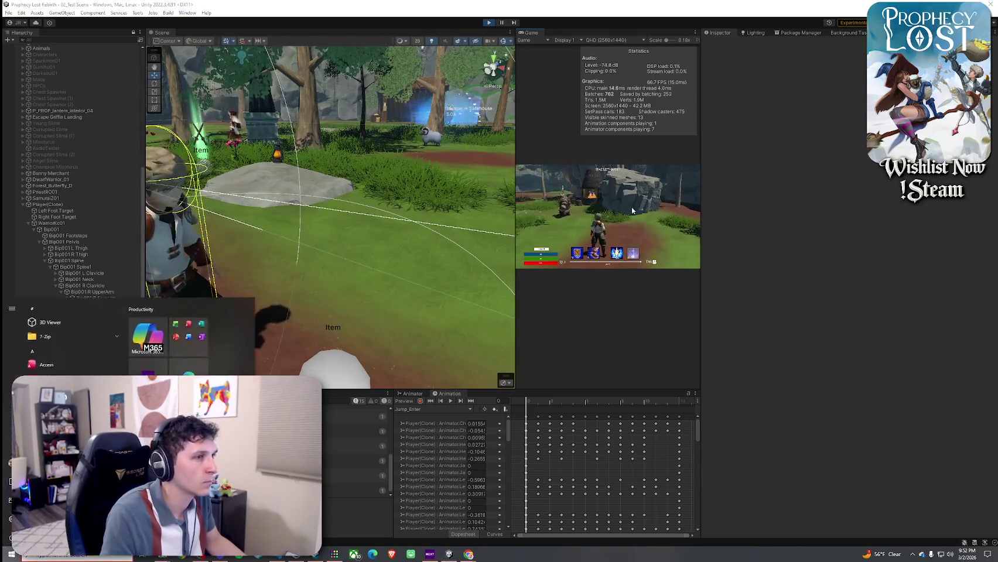
{"action": "left_click", "coordinate": [641, 211]}
Step: Drag the yellow item into the top equip slot and back out, then stop play mode
{"action": "key", "text": "i"}
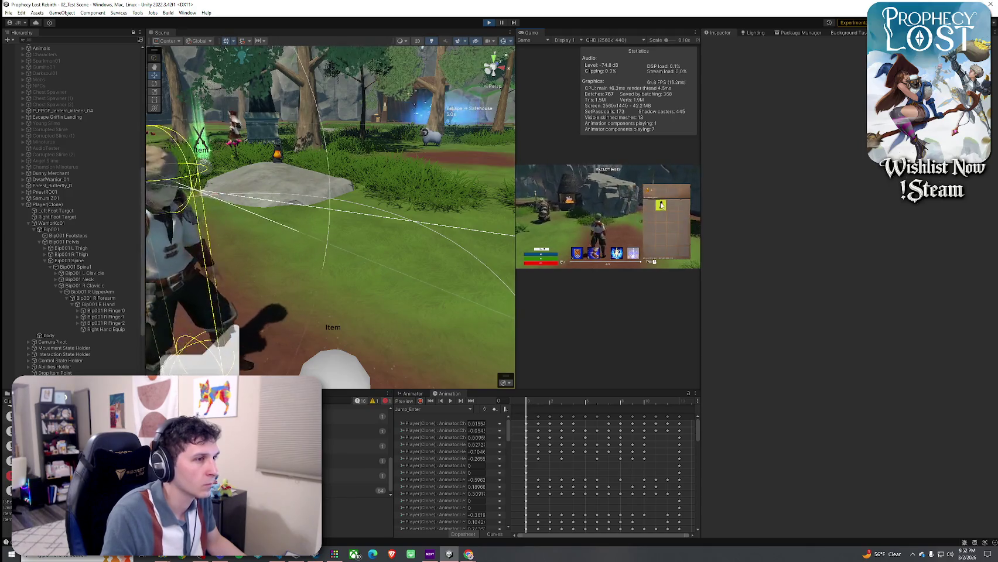
{"action": "left_click_drag", "start_coordinate": [661, 206], "coordinate": [663, 194]}
{"action": "left_click", "coordinate": [662, 194]}
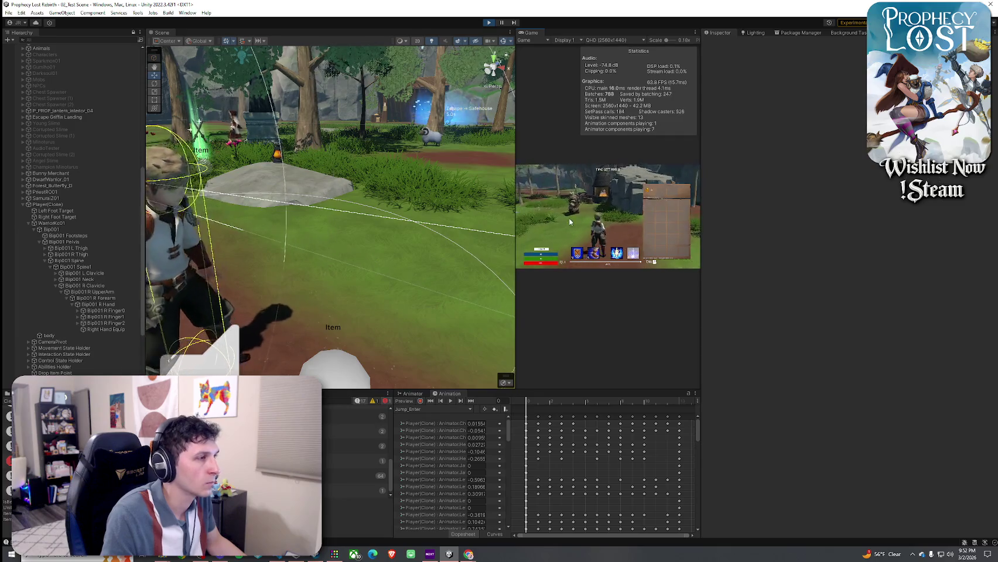
{"action": "key", "text": "i"}
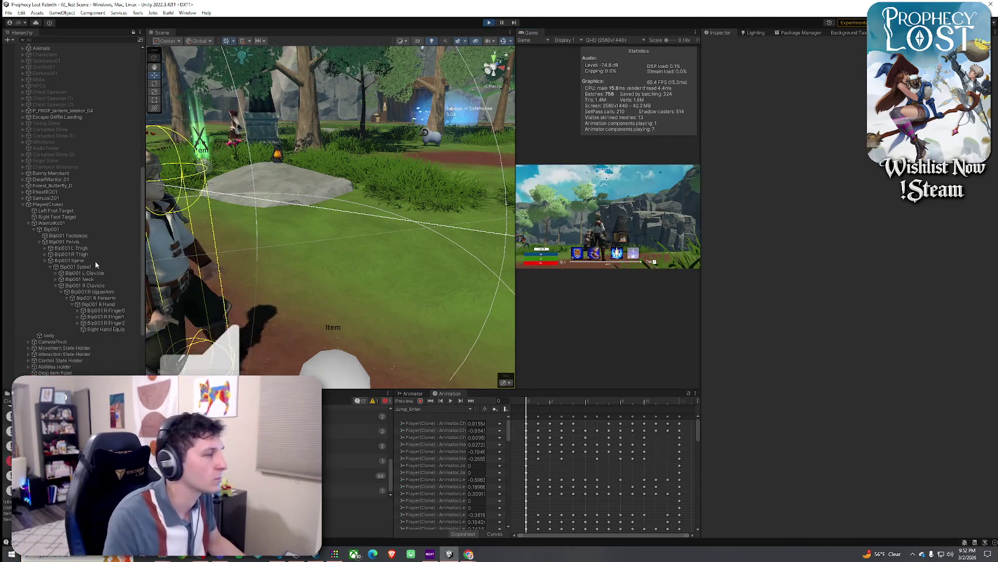
{"action": "key", "text": "ctrl+p"}
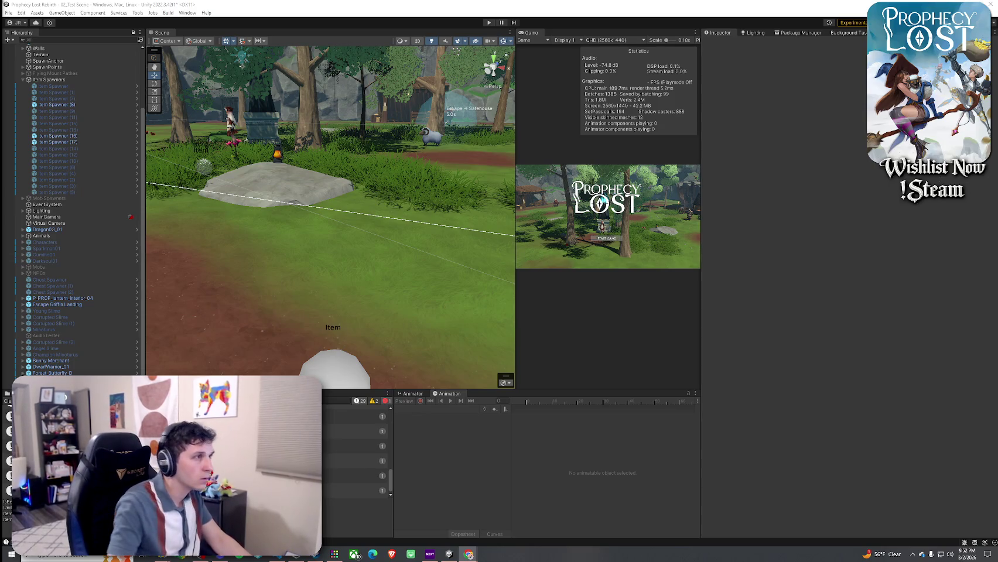
{"action": "left_click", "coordinate": [489, 22]}
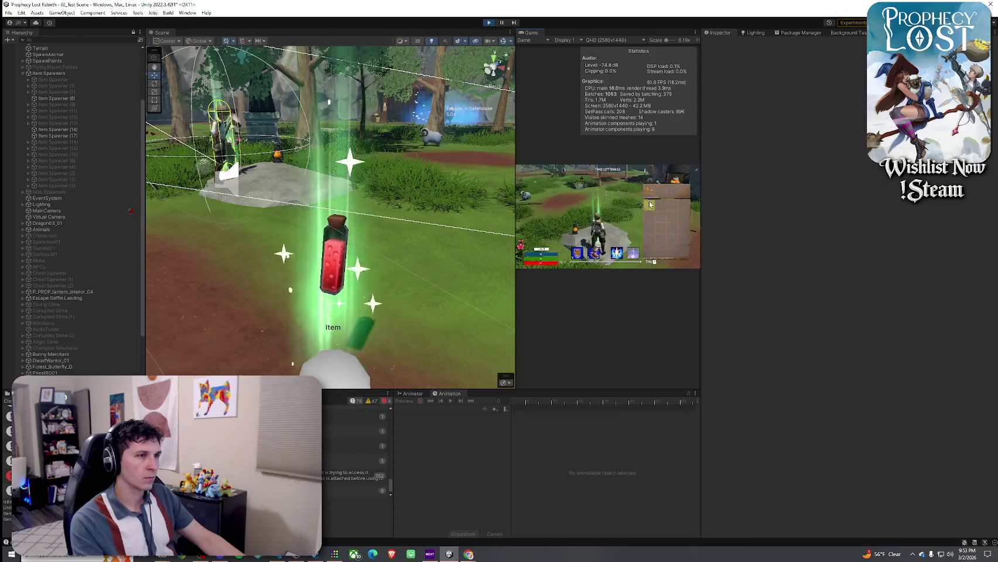
{"action": "key", "text": "super"}
{"action": "left_click", "coordinate": [490, 23]}
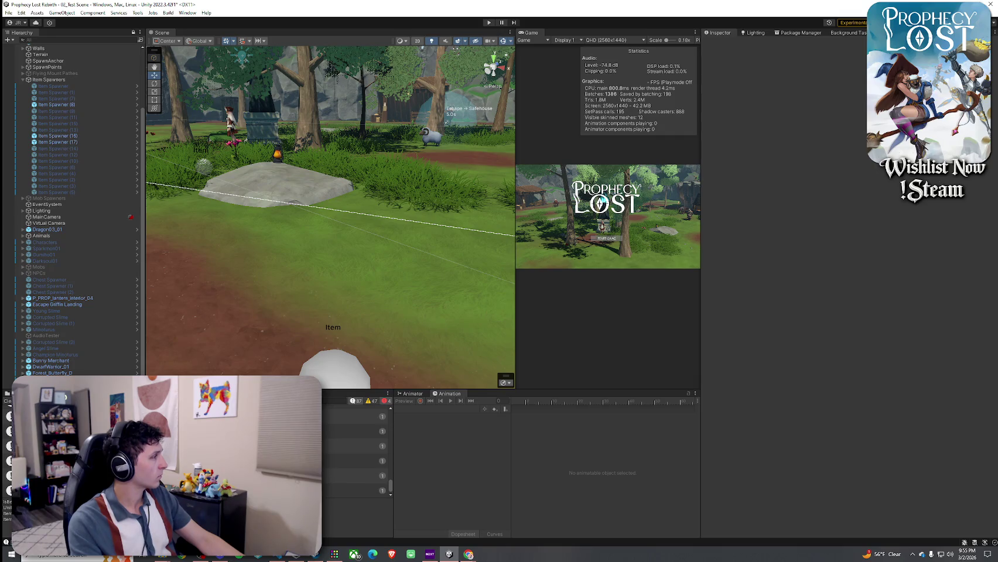
Step: Open the Player folder in the Project window and select the Player script to view its import settings
{"action": "left_click", "coordinate": [468, 554]}
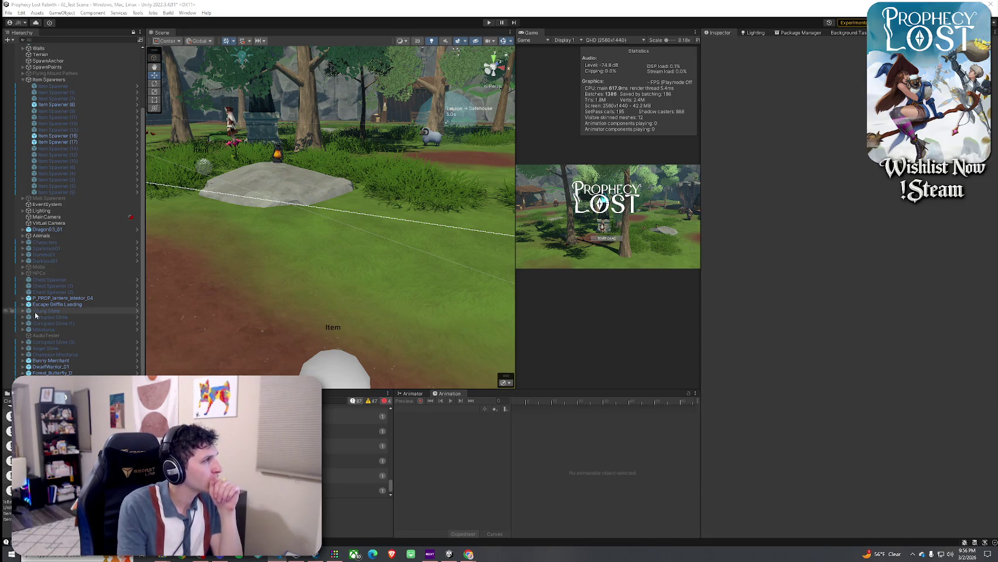
{"action": "left_click", "coordinate": [17, 394]}
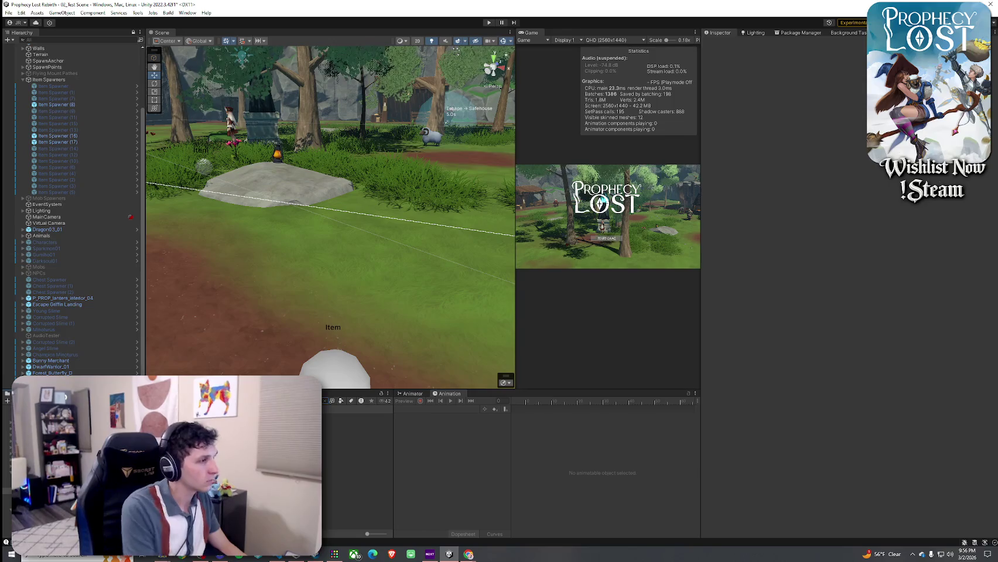
{"action": "left_click", "coordinate": [351, 430]}
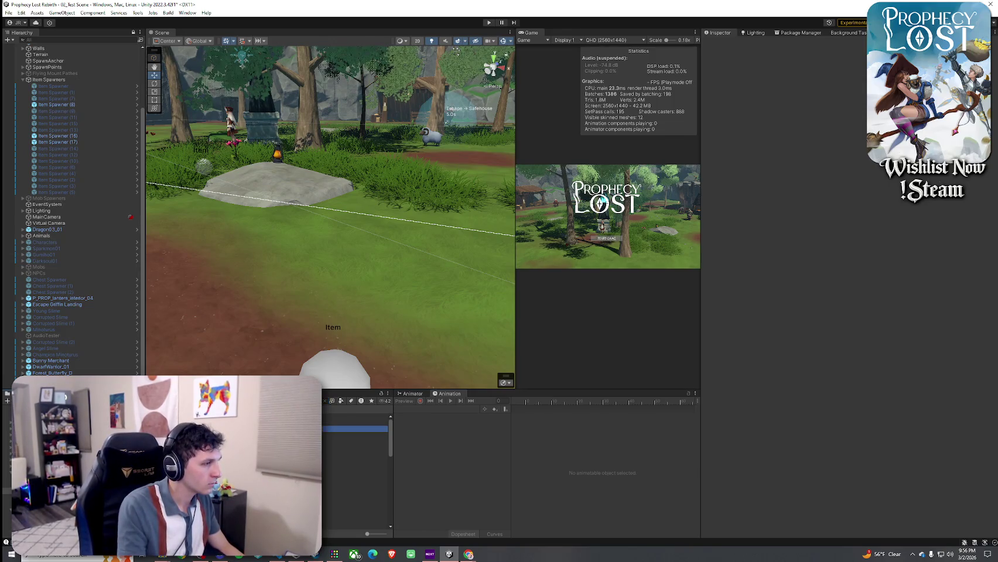
{"action": "left_click", "coordinate": [358, 441]}
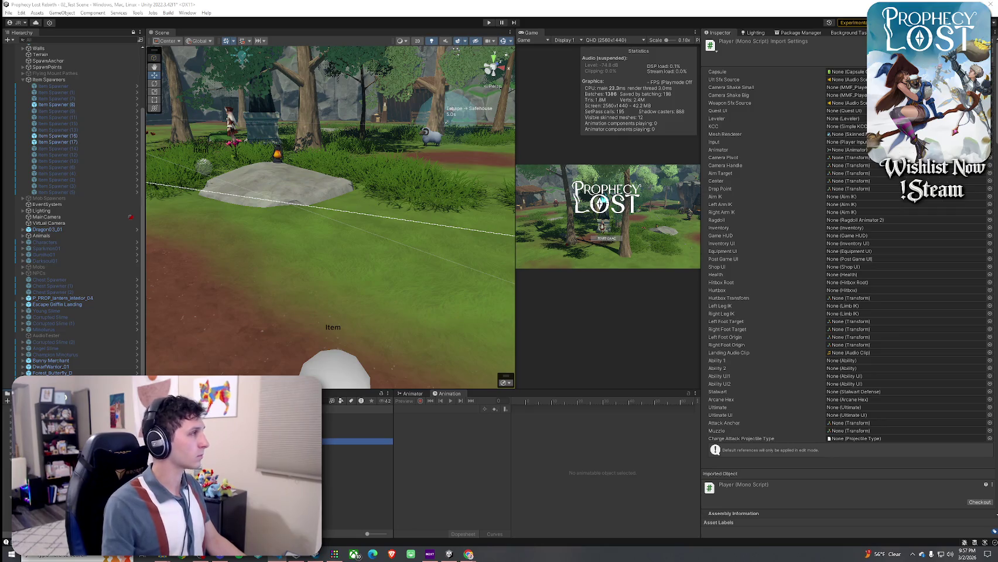
{"action": "key", "text": "alt+Tab"}
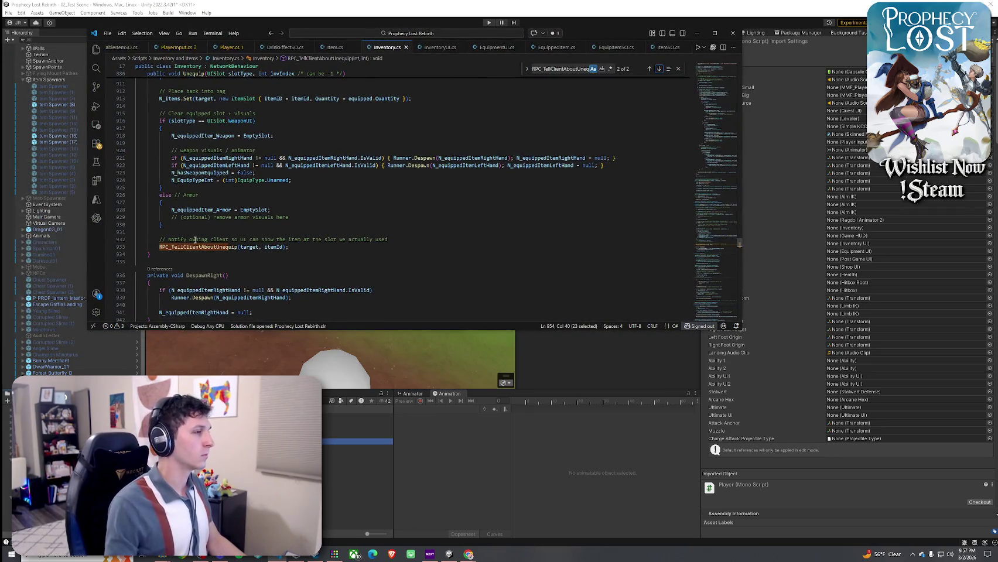
Step: Go to the RPC_TellClientAboutUnequip definition and change its EquipItemSO type to ItemSO
{"action": "right_click", "coordinate": [198, 246]}
{"action": "left_click", "coordinate": [228, 67]}
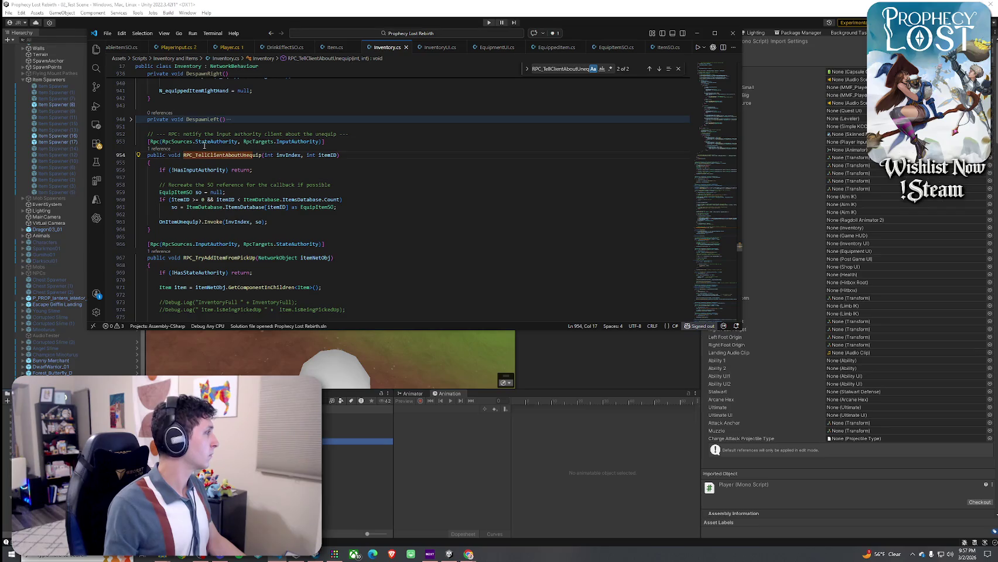
{"action": "left_click", "coordinate": [194, 155]}
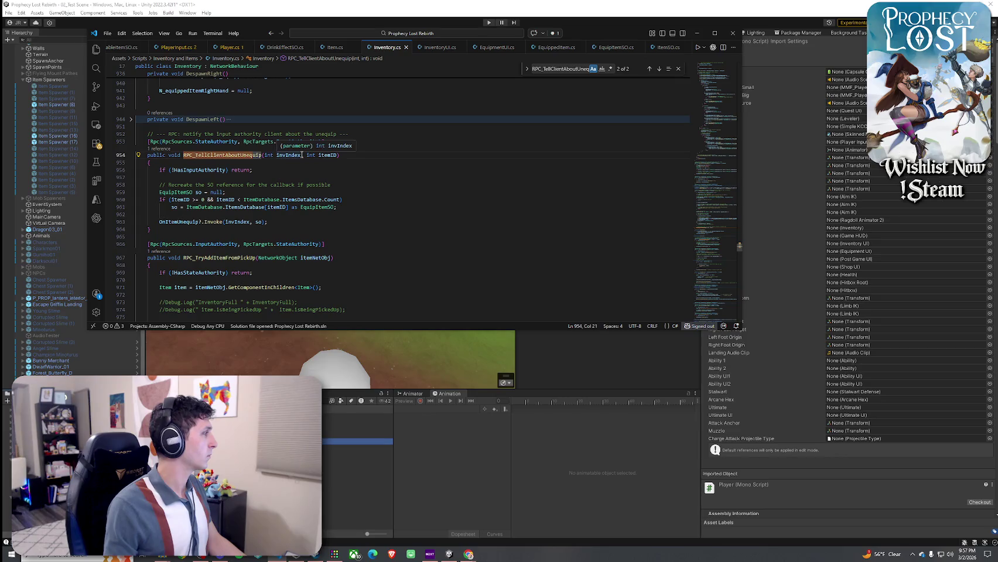
{"action": "left_click", "coordinate": [380, 191]}
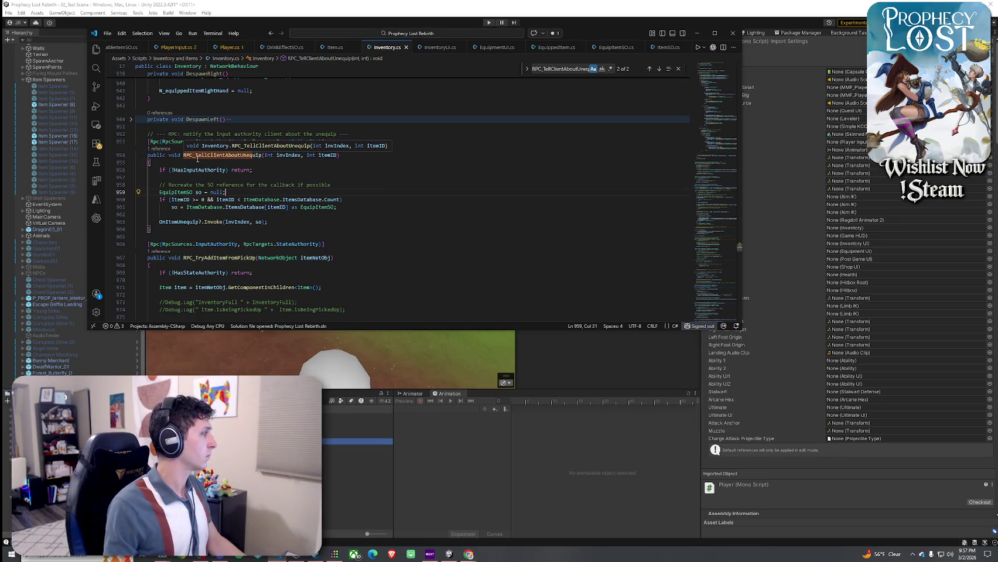
{"action": "left_click", "coordinate": [191, 184]}
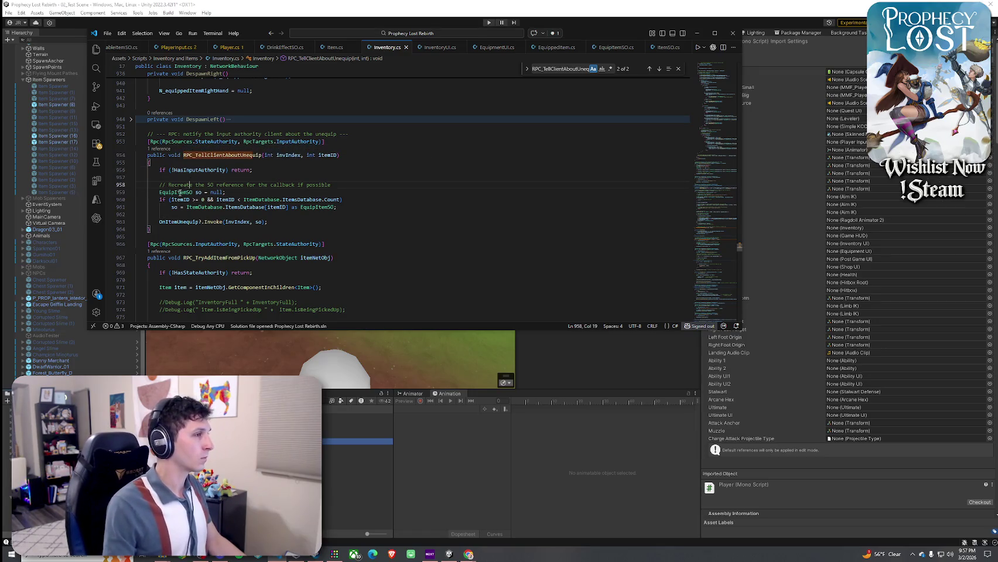
{"action": "left_click", "coordinate": [179, 192]}
{"action": "key", "text": "ctrl+BackSpace"}
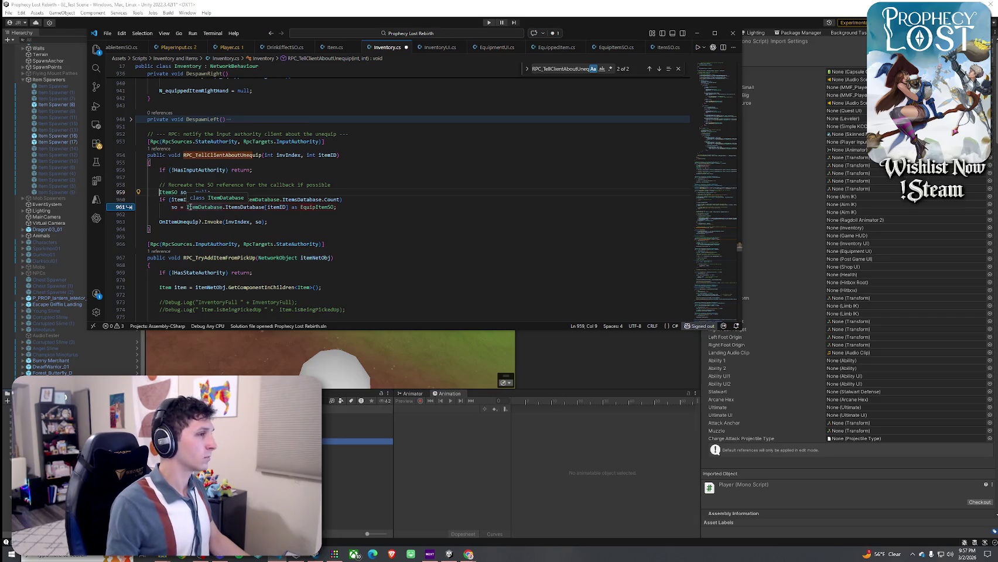
Step: Delete the ' as EquipItemSO' cast from the ItemsDatabase lookup line
{"action": "left_click", "coordinate": [200, 199]}
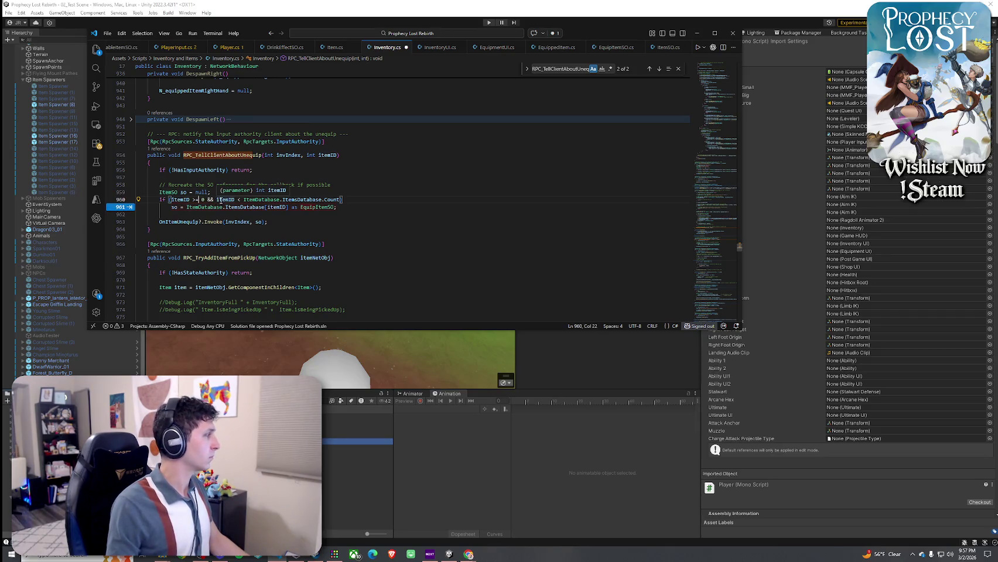
{"action": "left_click", "coordinate": [306, 200]}
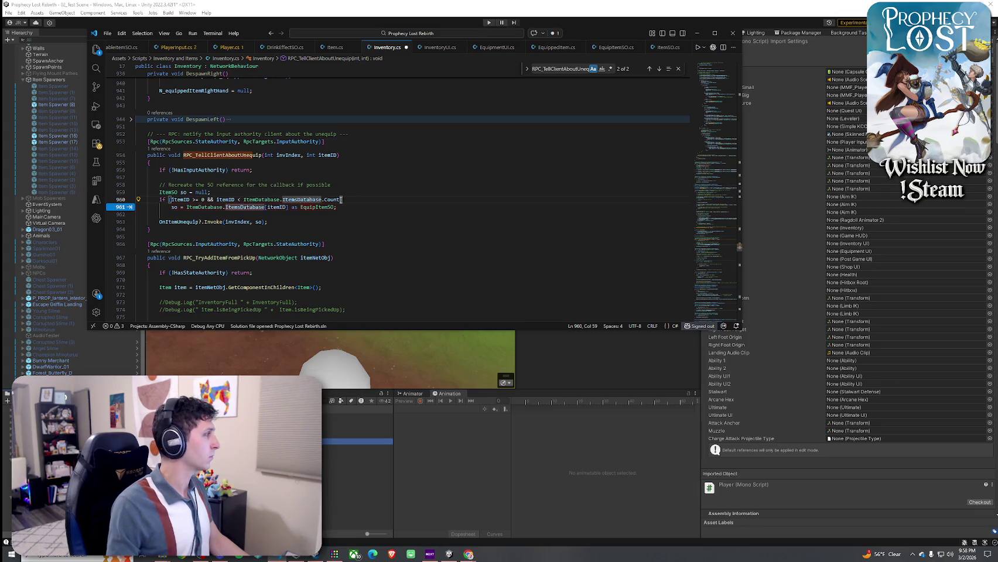
{"action": "left_click", "coordinate": [340, 200]}
{"action": "left_click", "coordinate": [205, 207]}
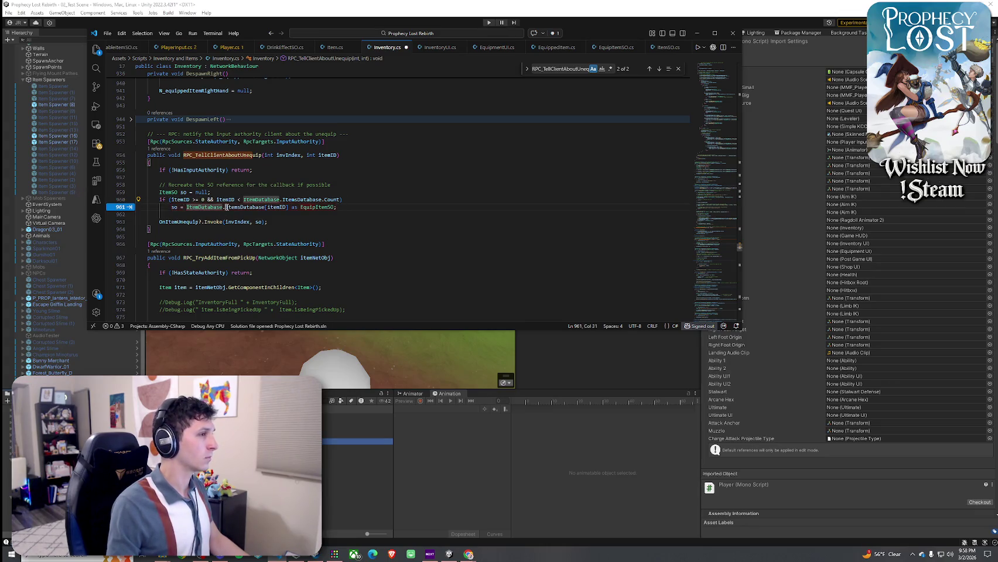
{"action": "left_click", "coordinate": [246, 207]}
{"action": "left_click", "coordinate": [275, 207]}
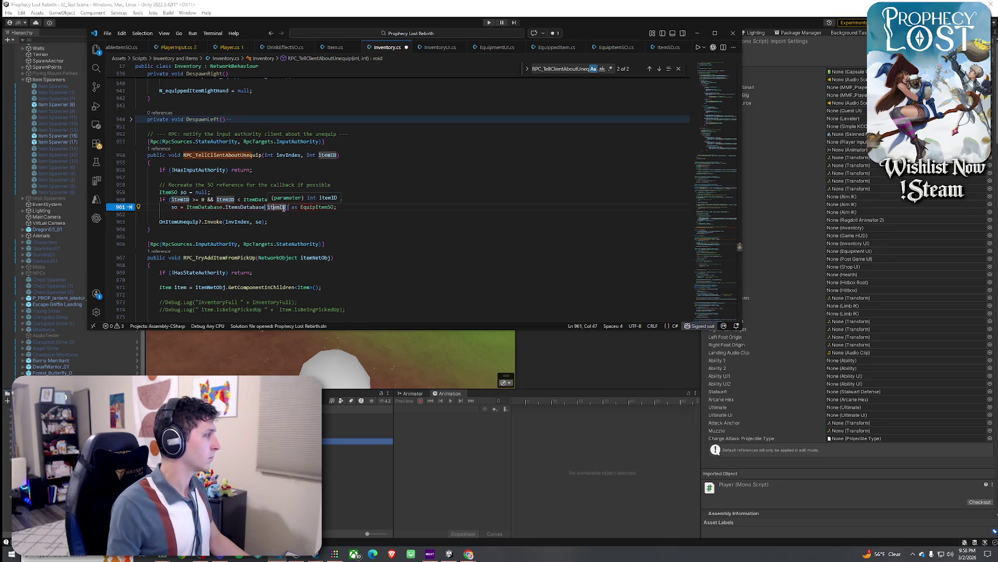
{"action": "left_click_drag", "start_coordinate": [291, 208], "coordinate": [333, 208]}
{"action": "key", "text": "BackSpace"}
{"action": "key", "text": "BackSpace"}
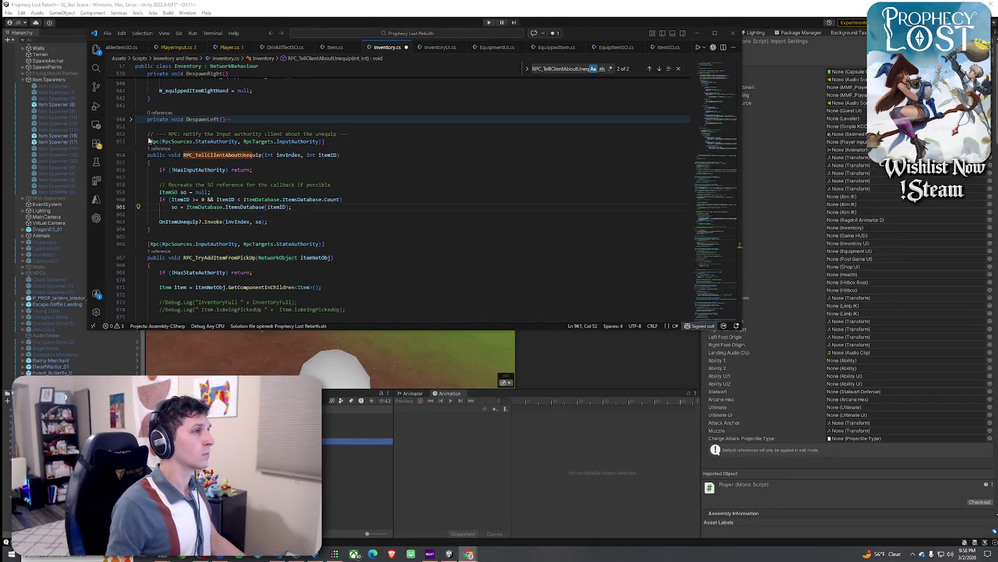
Step: Save Inventory.cs and return to Unity to recompile
{"action": "left_click", "coordinate": [107, 32]}
{"action": "left_click", "coordinate": [140, 171]}
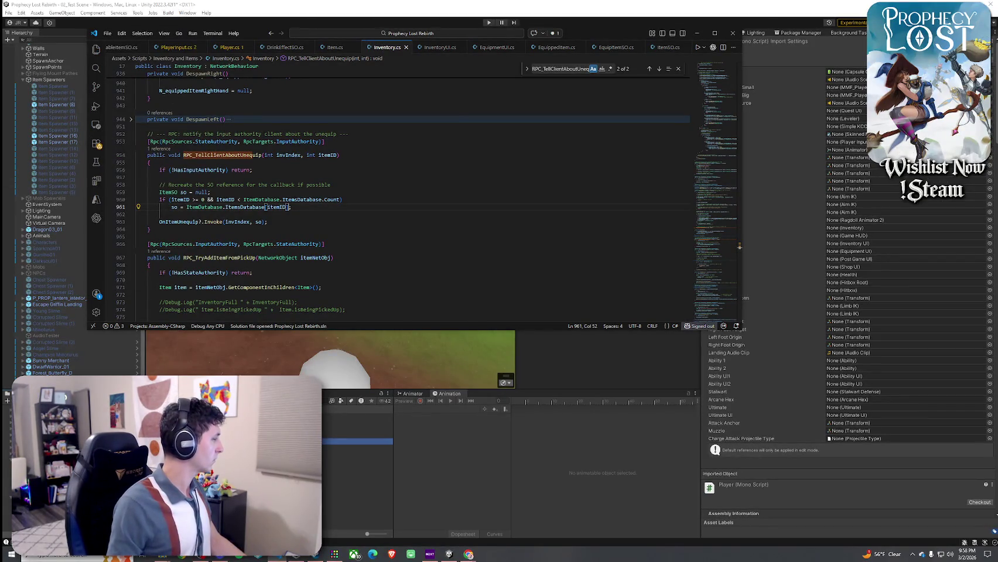
{"action": "left_click", "coordinate": [431, 362]}
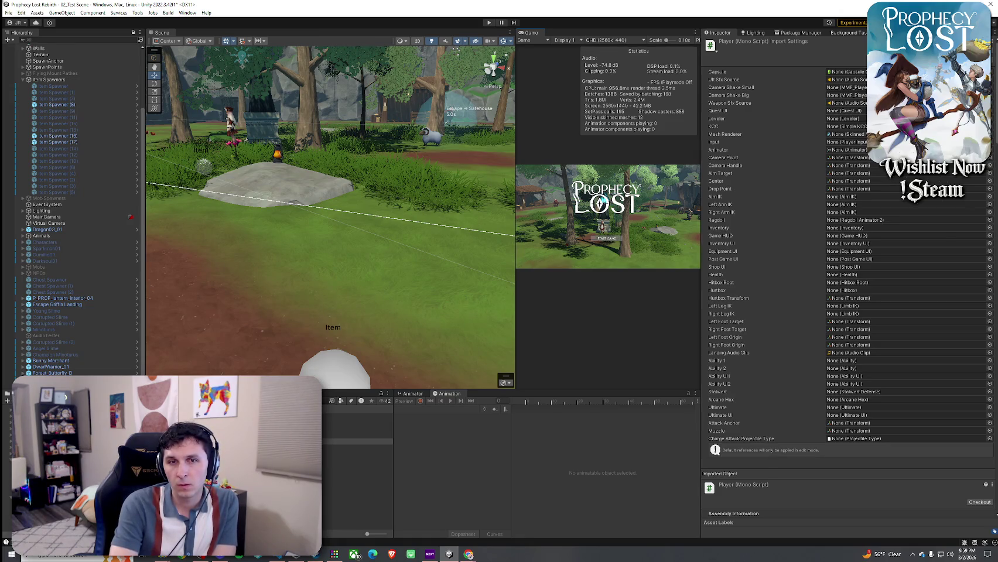
{"action": "key", "text": "alt+Tab"}
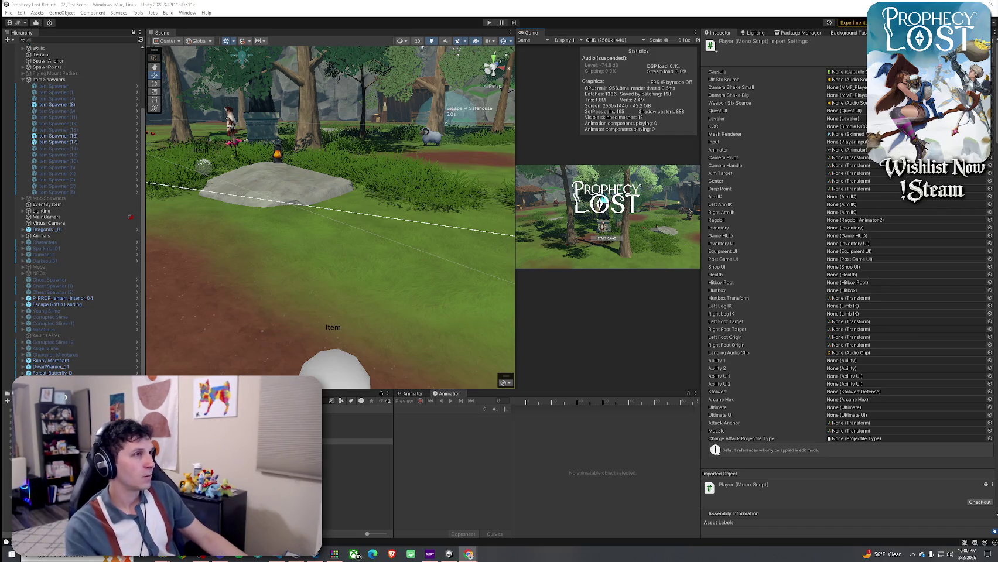
{"action": "left_click_drag", "start_coordinate": [532, 34], "coordinate": [342, 30]}
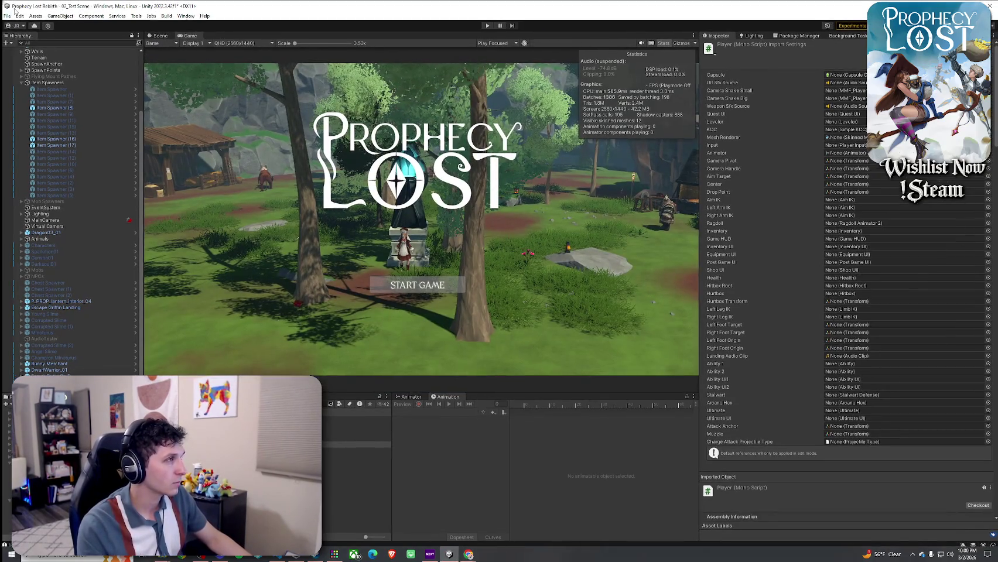
Step: Enter Play mode, start the game from the title screen and run forward along the path
{"action": "left_click", "coordinate": [9, 15]}
{"action": "left_click", "coordinate": [346, 13]}
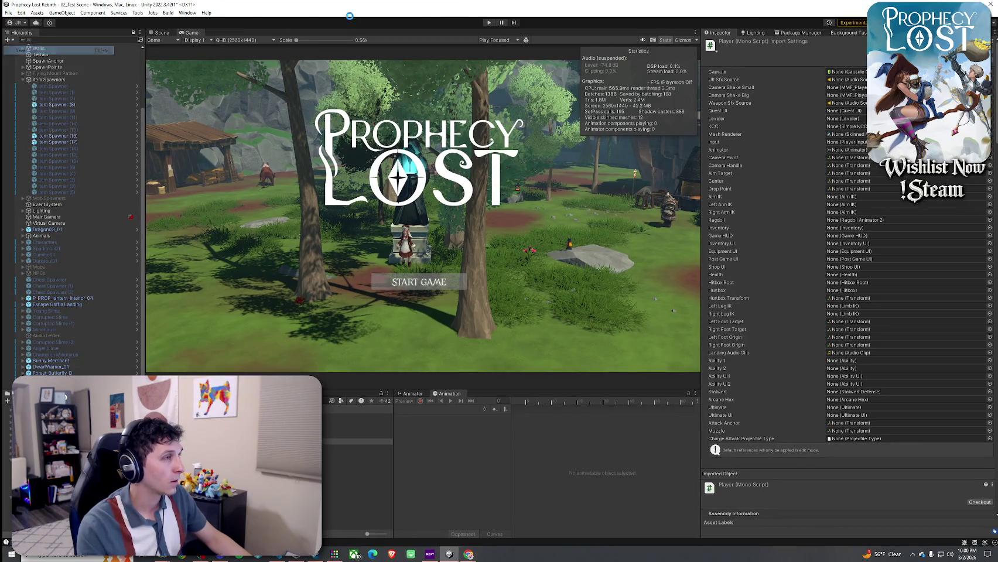
{"action": "left_click", "coordinate": [489, 22]}
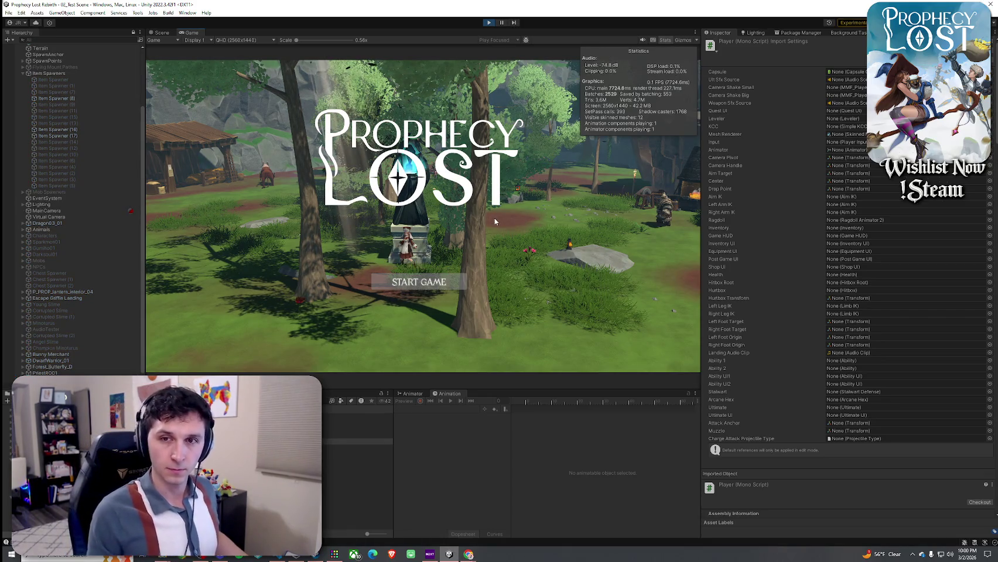
{"action": "left_click", "coordinate": [422, 283]}
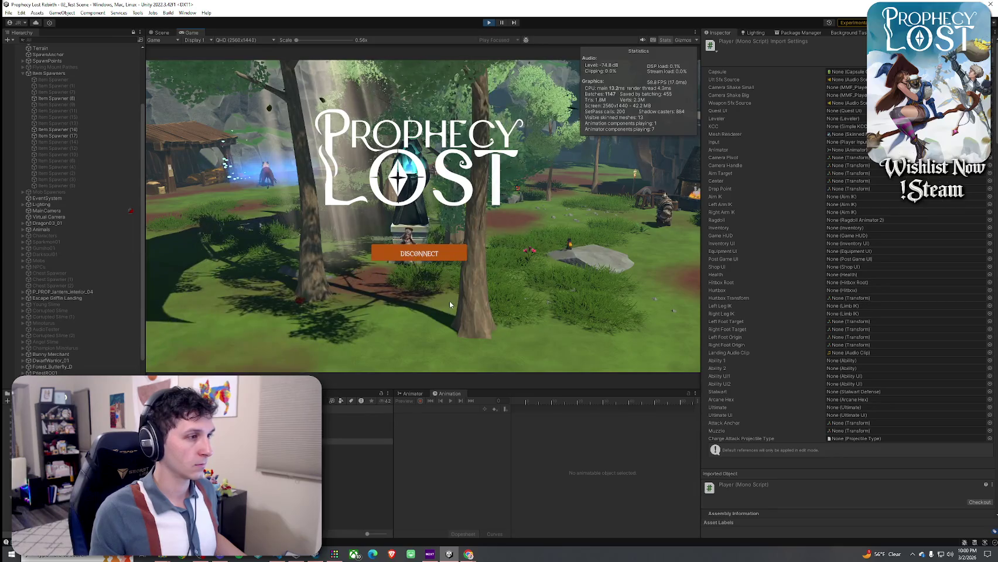
{"action": "key", "text": "w"}
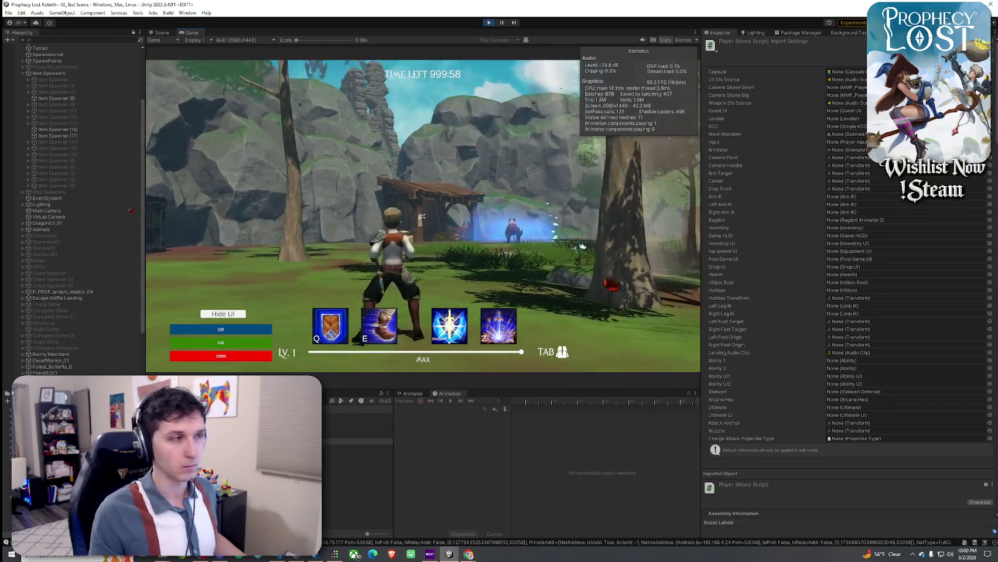
{"action": "key", "text": "w"}
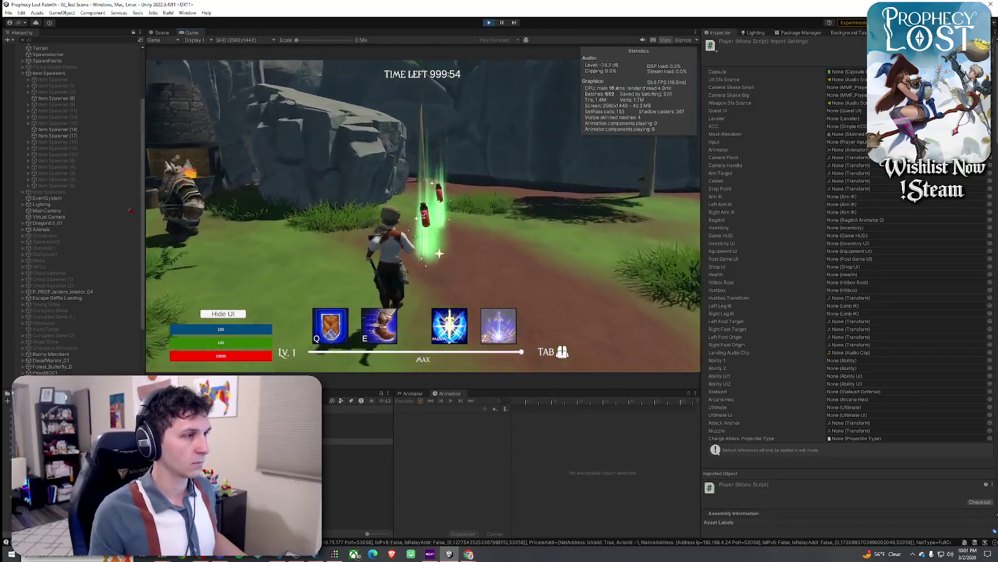
Step: Move the red potion to the first slot, drop it, pick it up again and check the inventory
{"action": "key", "text": "Tab"}
{"action": "key", "text": "d"}
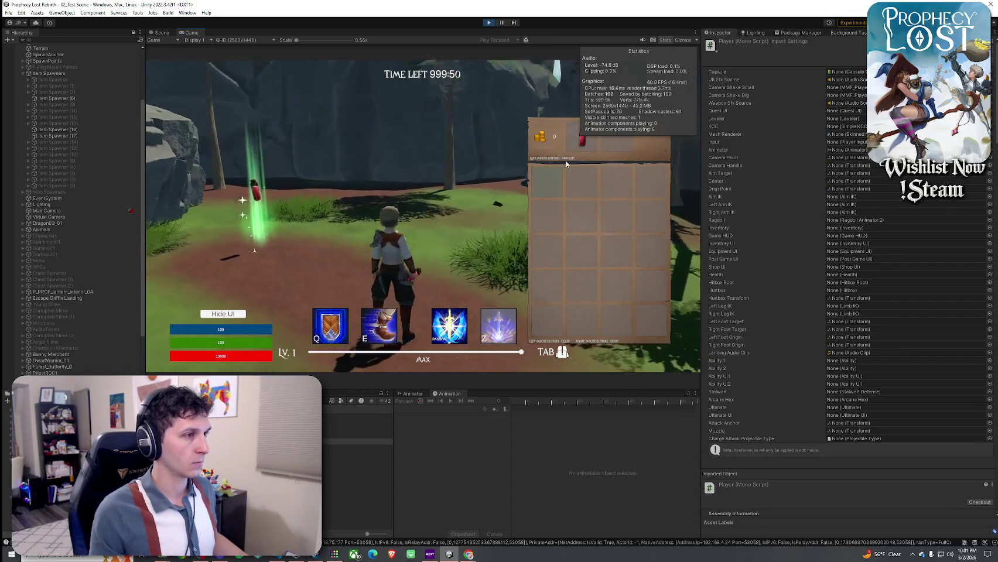
{"action": "left_click_drag", "start_coordinate": [581, 148], "coordinate": [559, 173]}
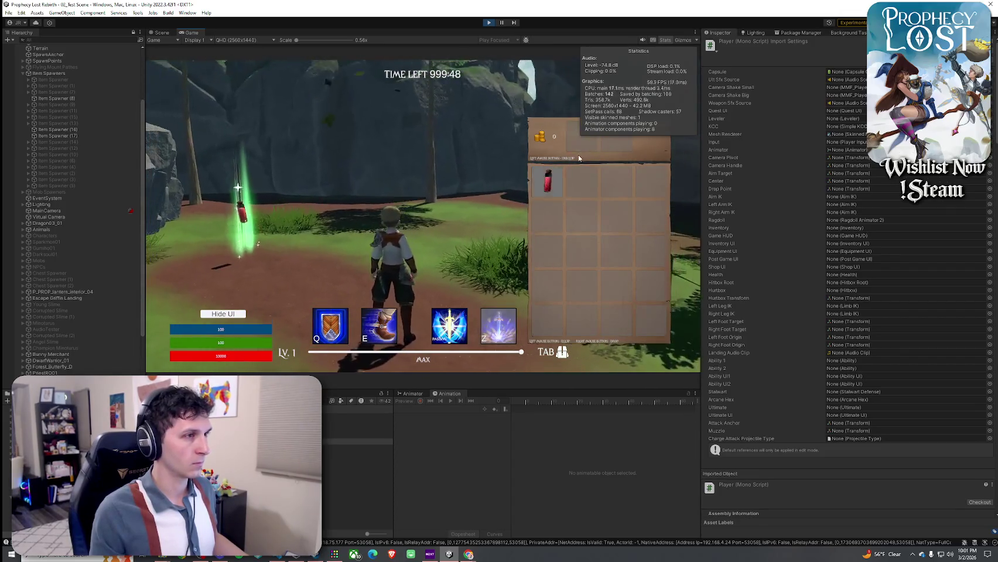
{"action": "right_click", "coordinate": [559, 174]}
{"action": "key", "text": "Tab"}
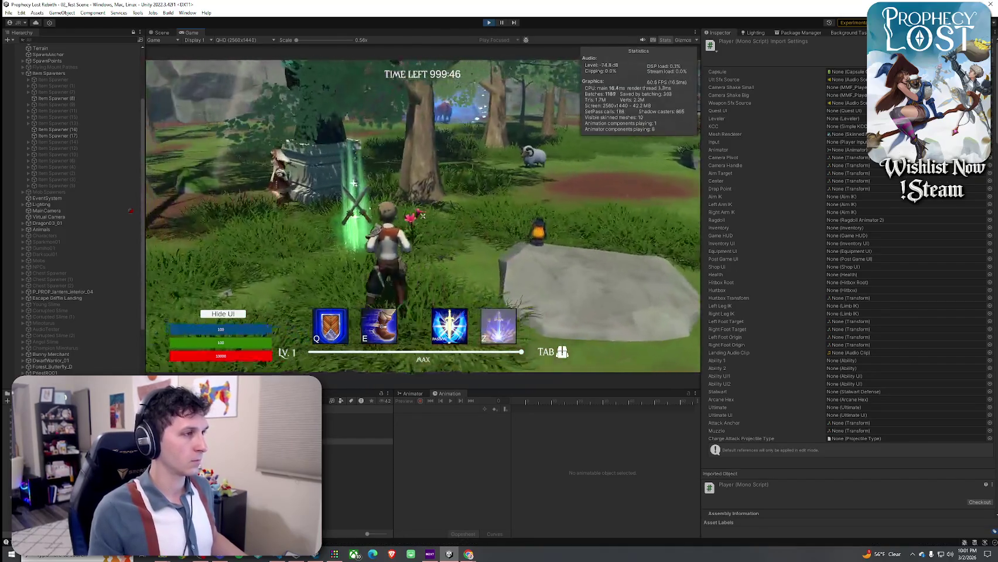
{"action": "key", "text": "Tab"}
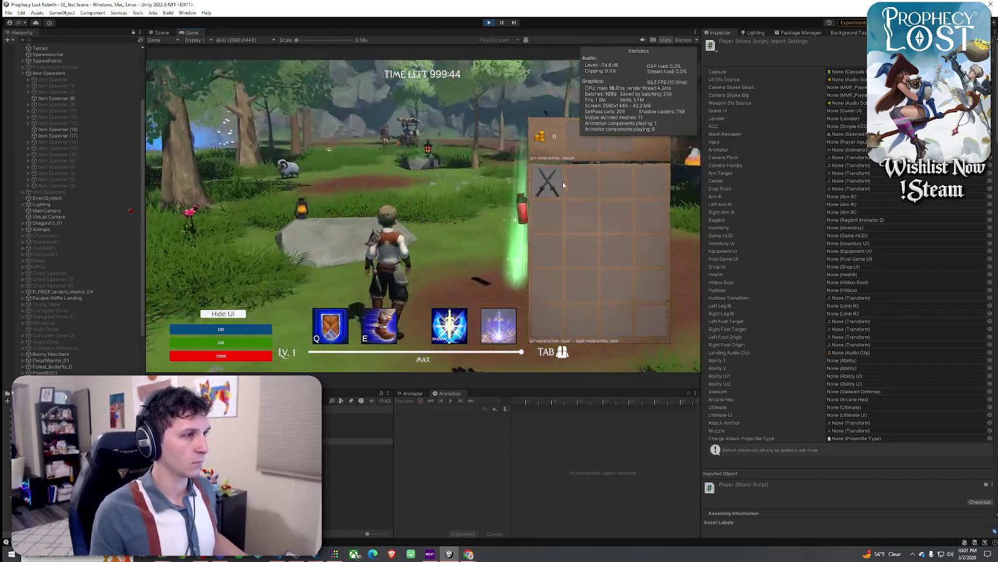
{"action": "key", "text": "Tab"}
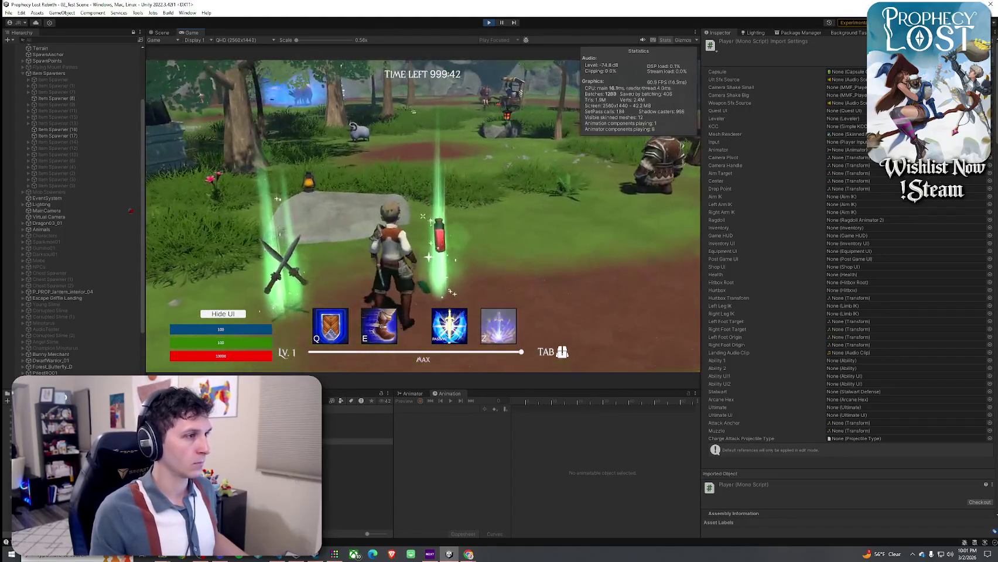
{"action": "key", "text": "Tab"}
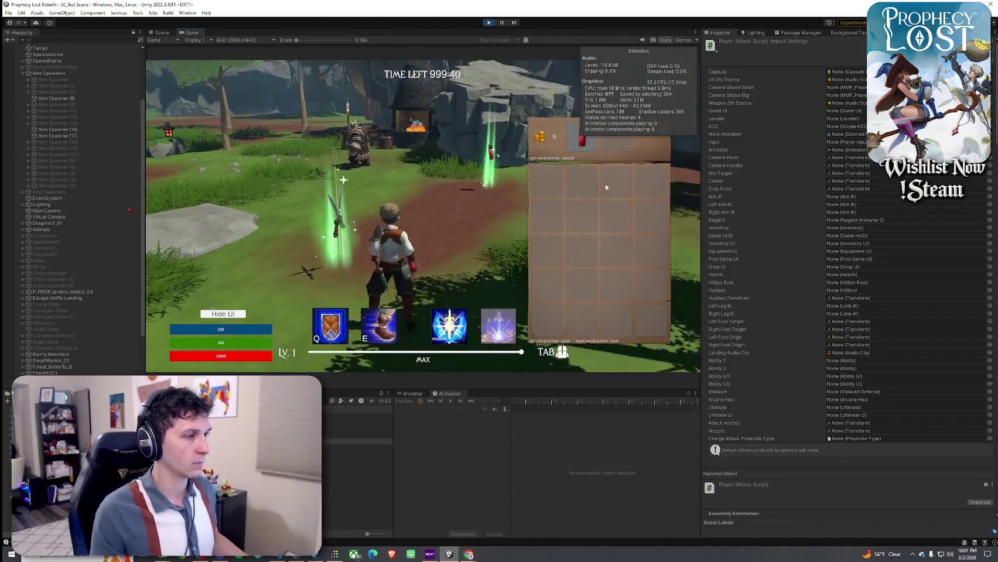
{"action": "key", "text": "w"}
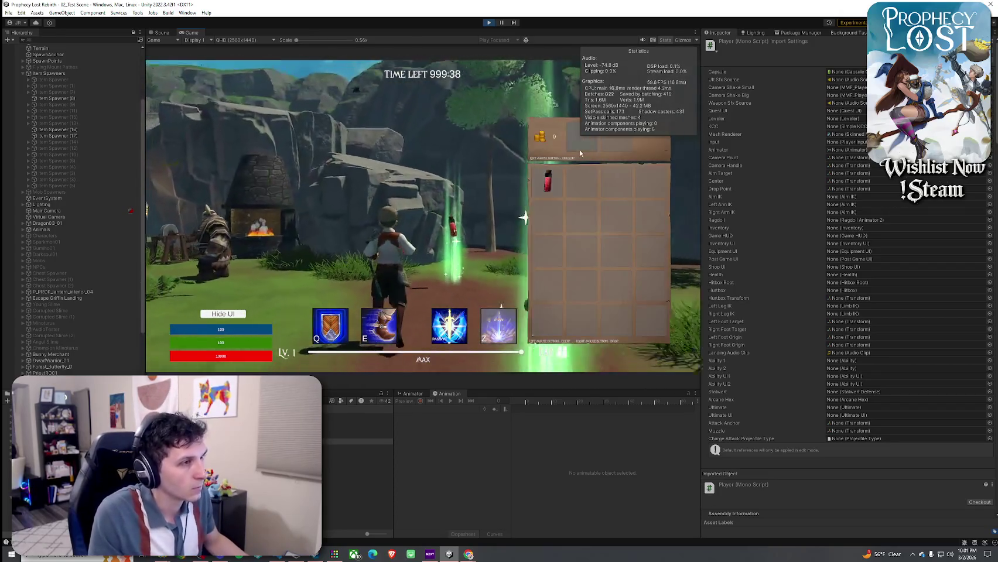
{"action": "key", "text": "Tab"}
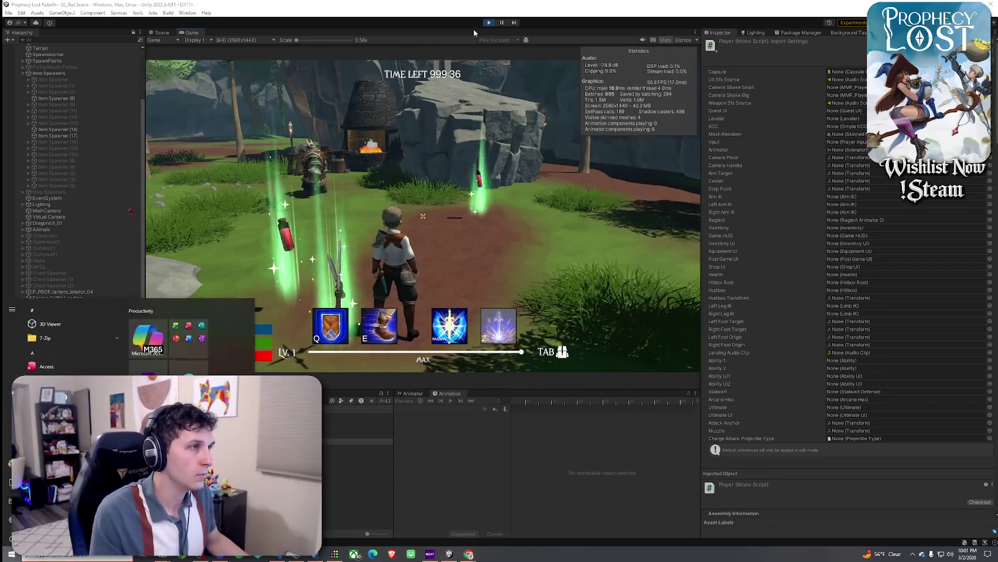
{"action": "key", "text": "Escape"}
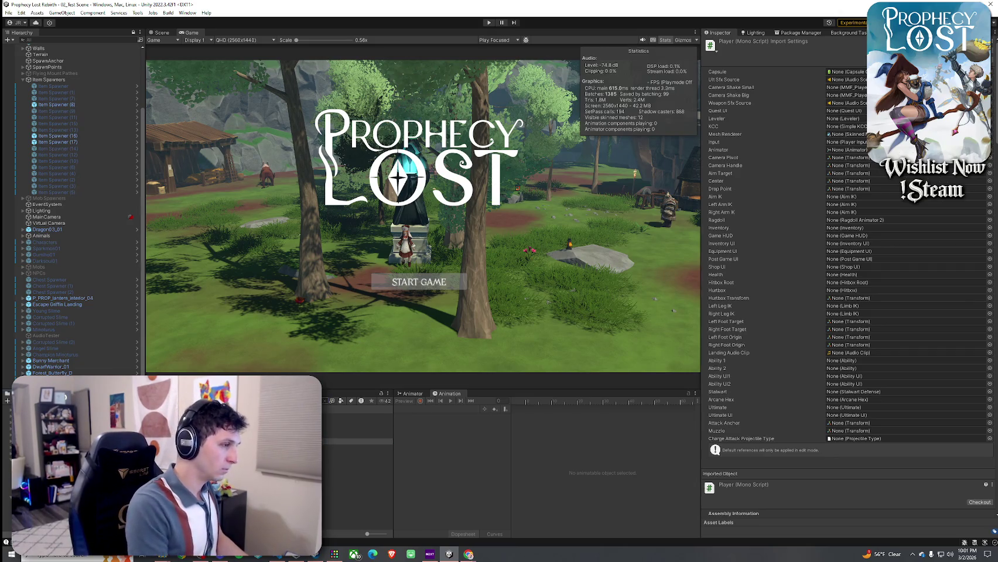
Step: Select the Player prefab and open its Warrior Animation Controller in the Animator
{"action": "left_click", "coordinate": [351, 417]}
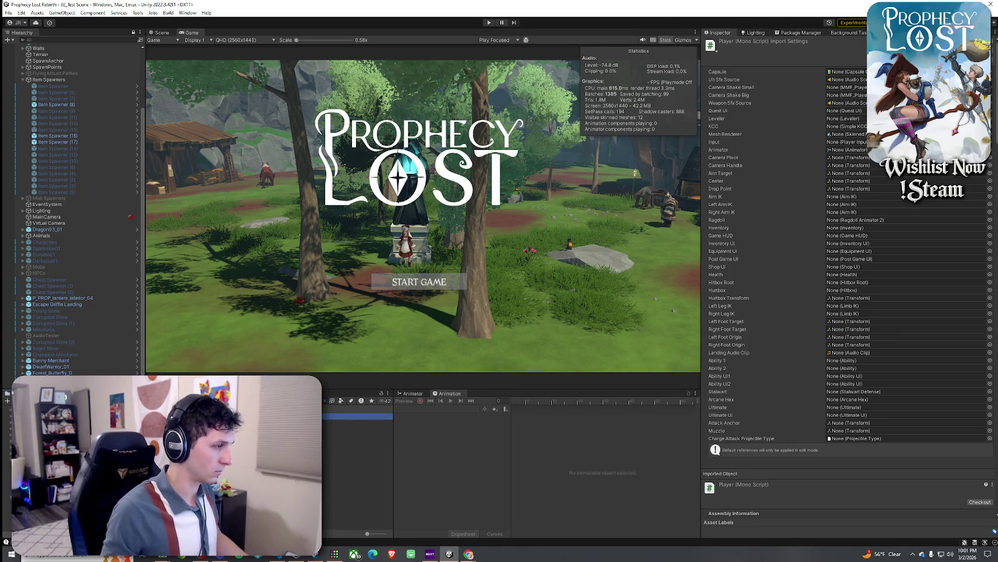
{"action": "left_click", "coordinate": [357, 417]}
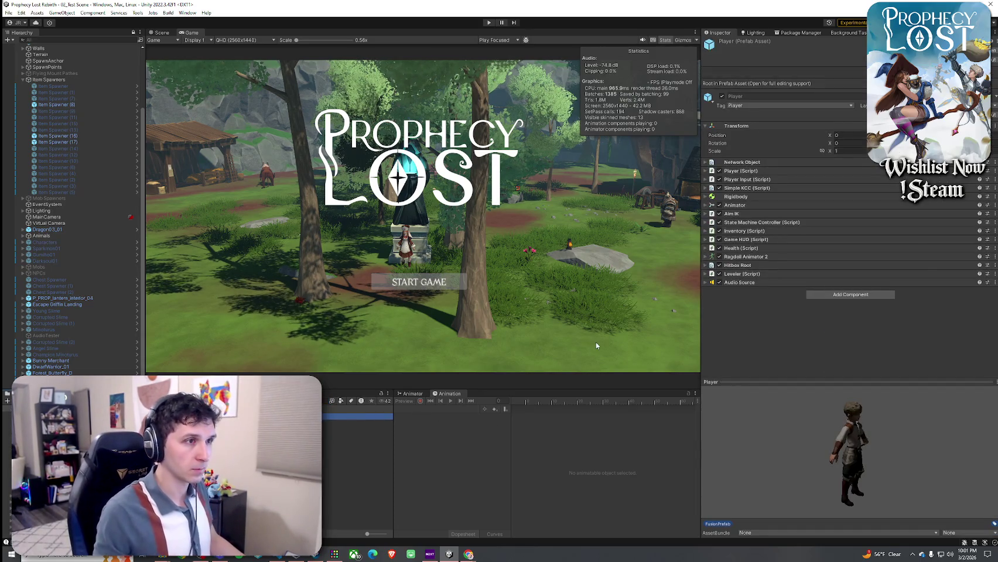
{"action": "left_click", "coordinate": [708, 206]}
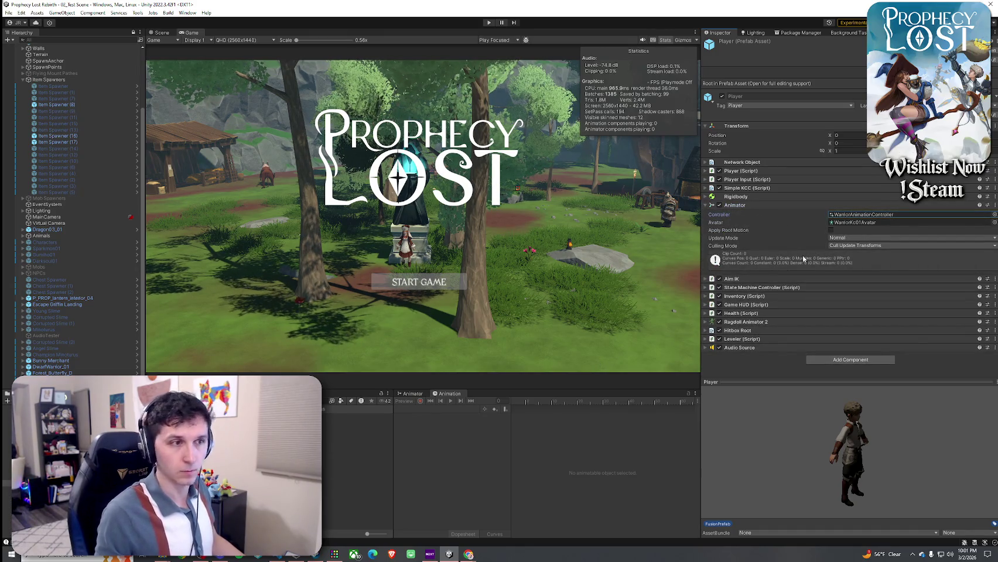
{"action": "double_click", "coordinate": [861, 214]}
{"action": "left_click", "coordinate": [409, 393]}
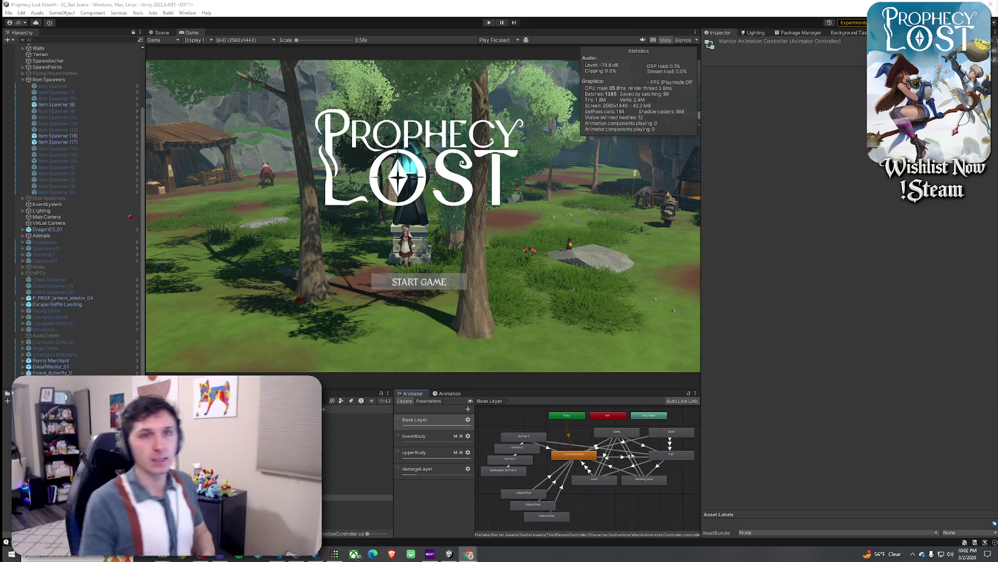
Step: Show the upperBody layer's state graph and filter the Project panel to Animation Clips
{"action": "left_click", "coordinate": [583, 7]}
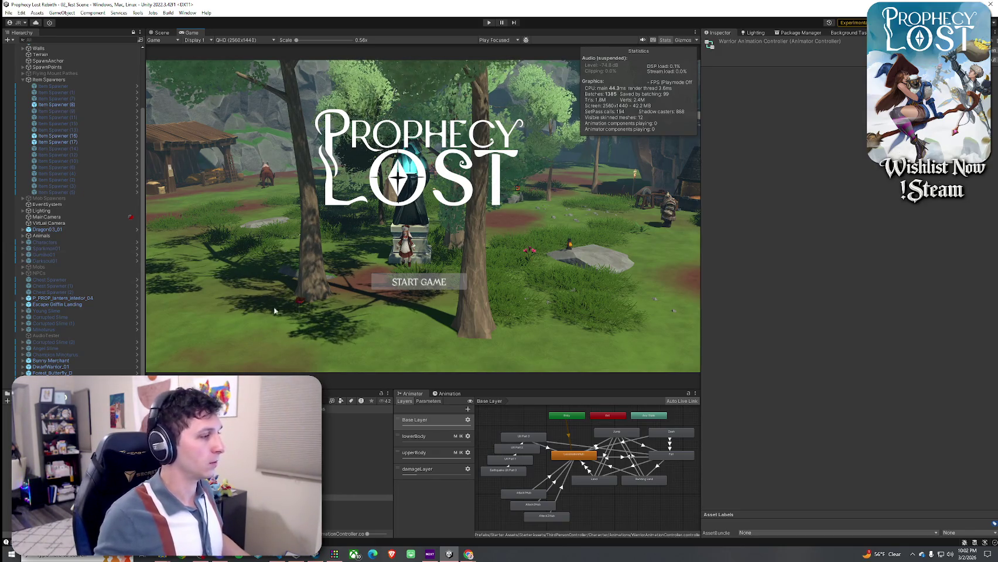
{"action": "left_click", "coordinate": [414, 452]}
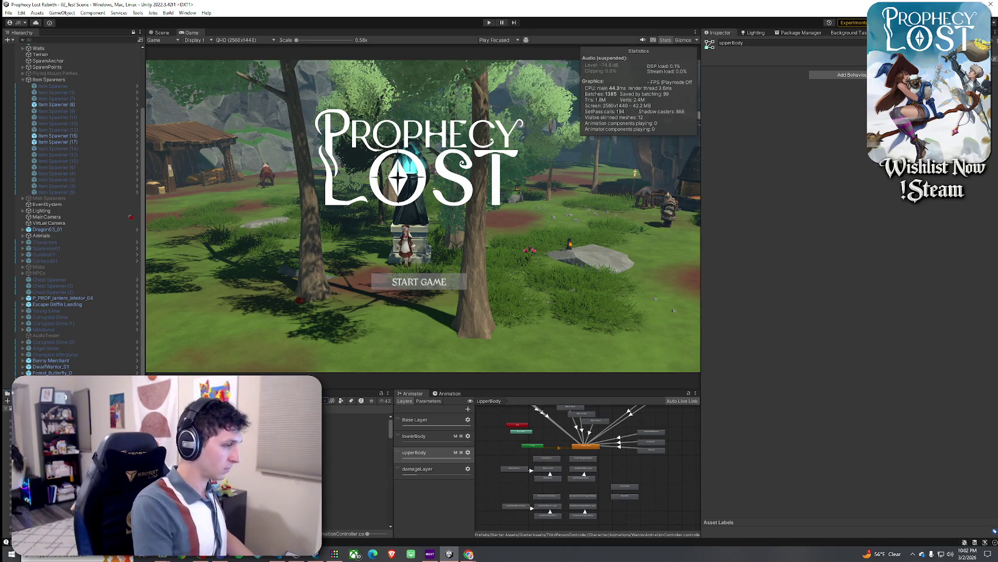
{"action": "left_click", "coordinate": [342, 401]}
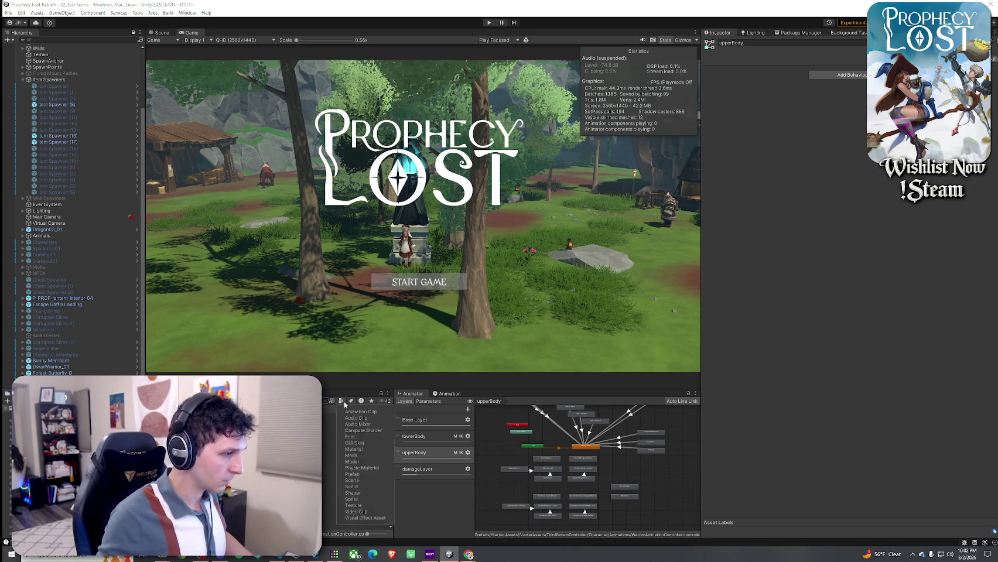
{"action": "left_click", "coordinate": [352, 413]}
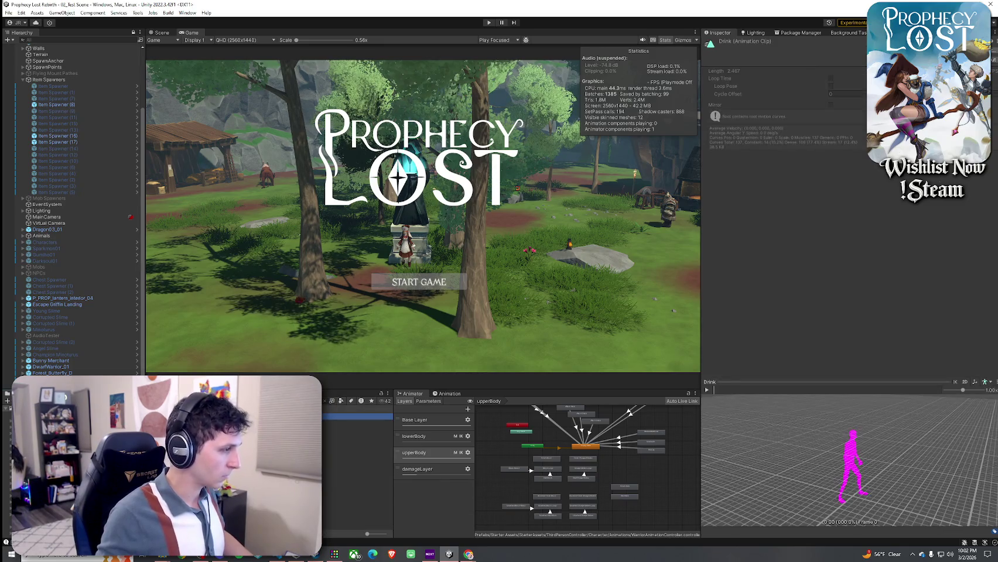
Step: Preview the Drink, Drinking_Sit_Idle, Item_Drink, Item_Drink_Not and Relax-Drink 1 clips in turn
{"action": "left_click_drag", "start_coordinate": [803, 351], "coordinate": [743, 279]}
{"action": "left_click", "coordinate": [706, 256]}
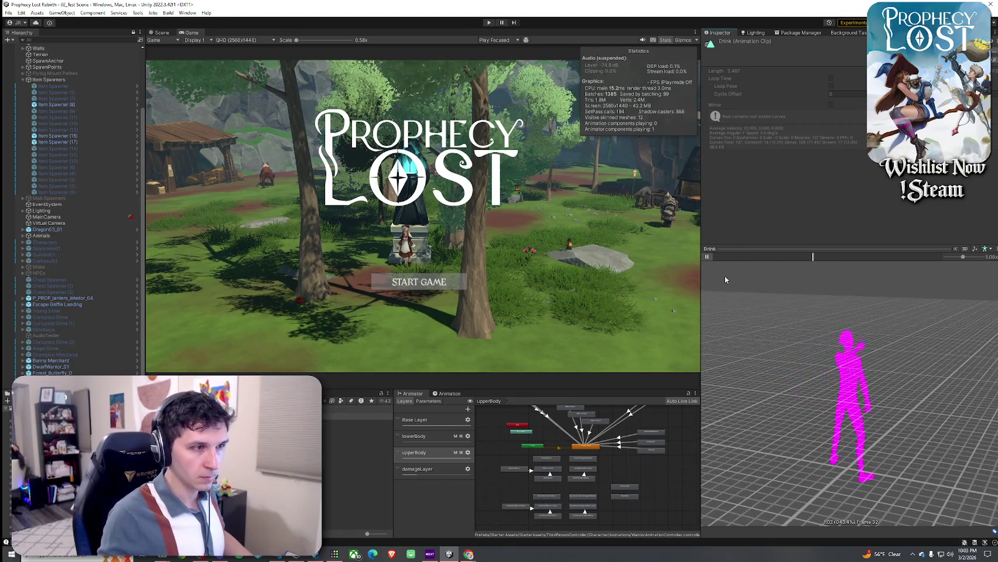
{"action": "key", "text": "Down"}
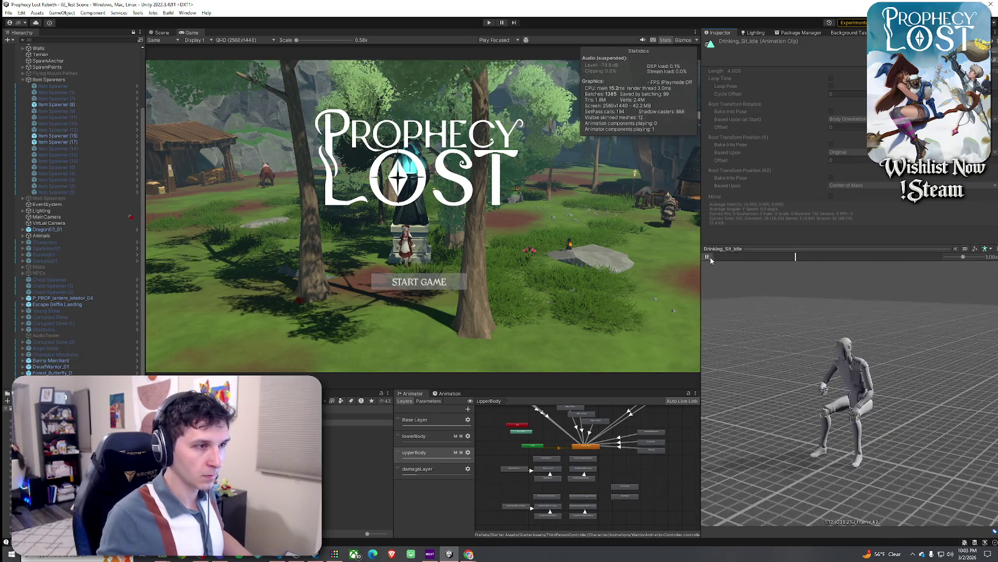
{"action": "key", "text": "Down"}
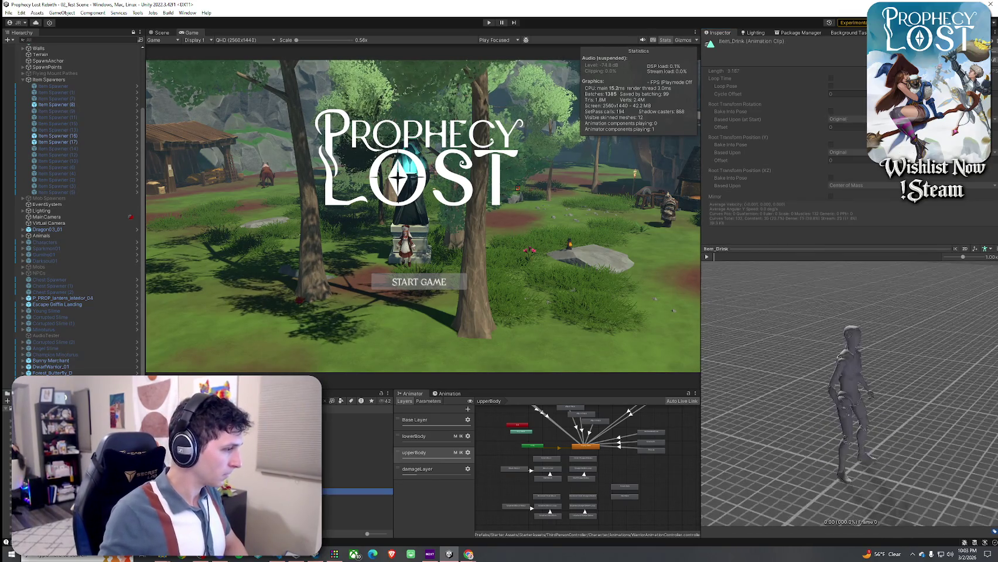
{"action": "left_click_drag", "start_coordinate": [790, 303], "coordinate": [729, 272]}
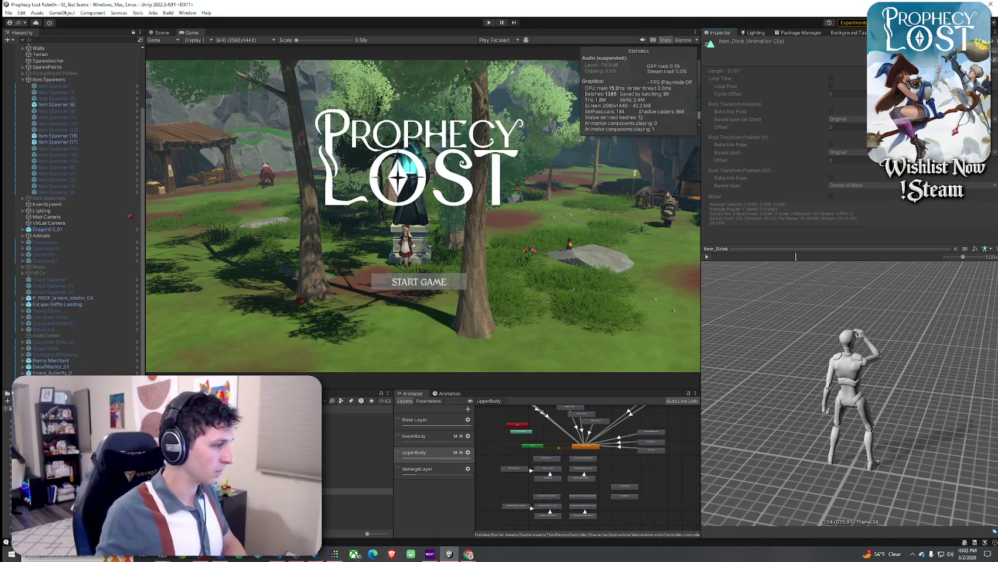
{"action": "key", "text": "Down"}
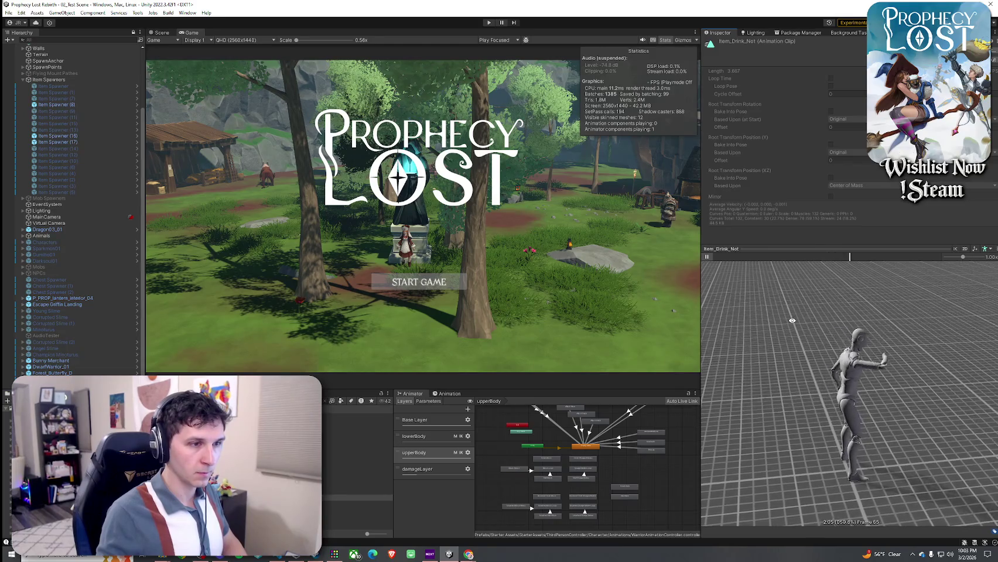
{"action": "left_click_drag", "start_coordinate": [792, 320], "coordinate": [811, 292]}
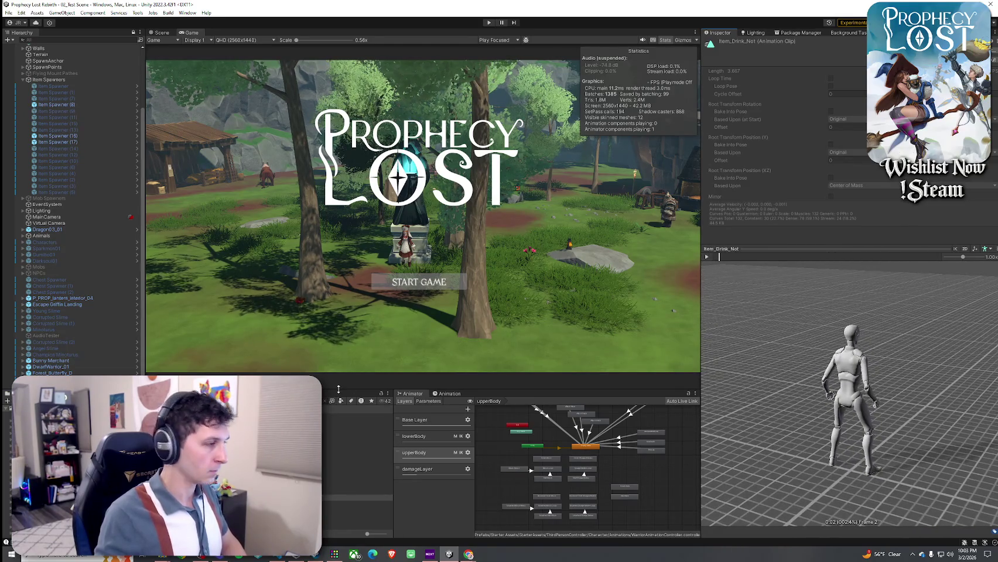
{"action": "key", "text": "Down"}
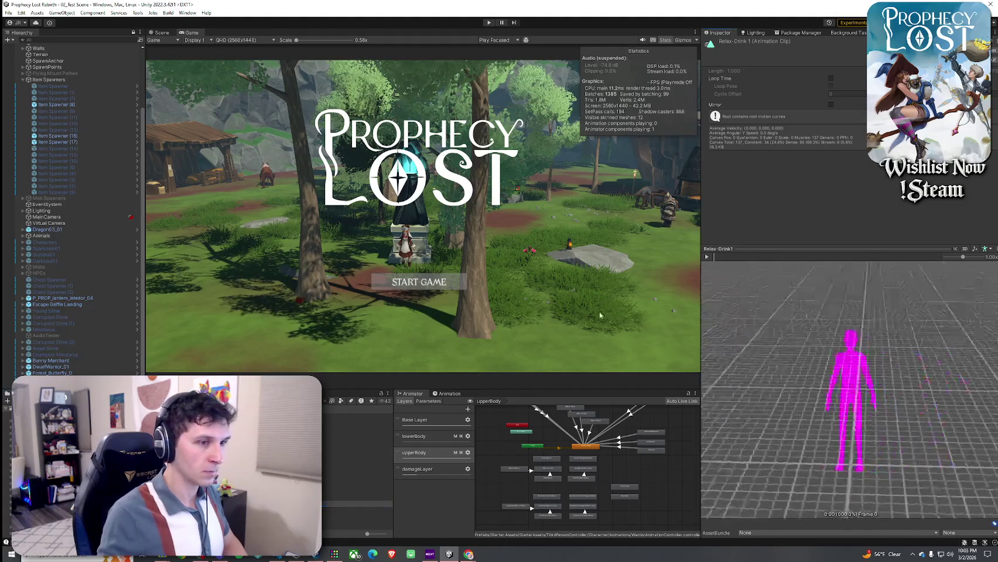
Step: Play Relax-Drink 1 at 0.58x speed from several orbited angles, then select the Drink clip
{"action": "left_click", "coordinate": [706, 256]}
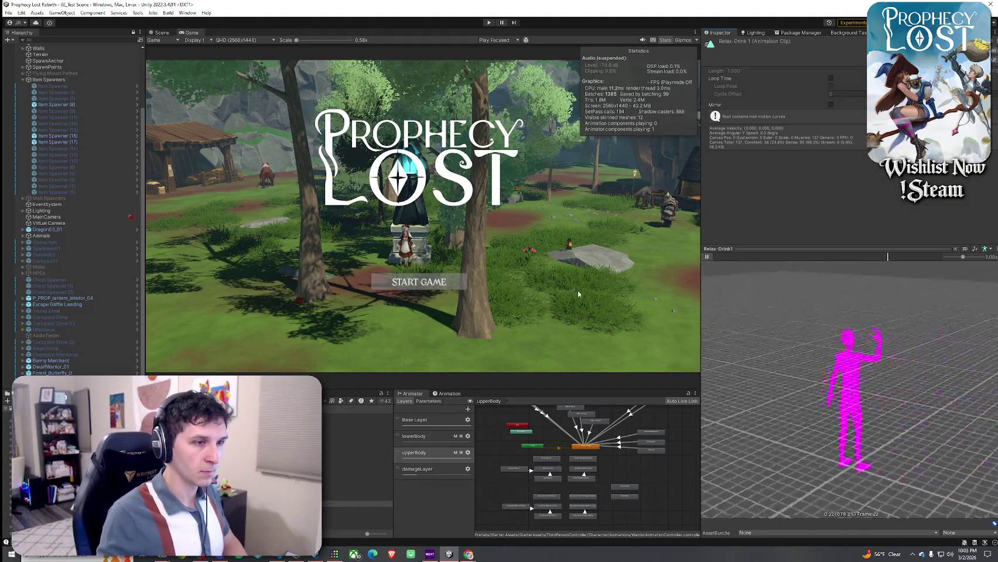
{"action": "left_click", "coordinate": [707, 256]}
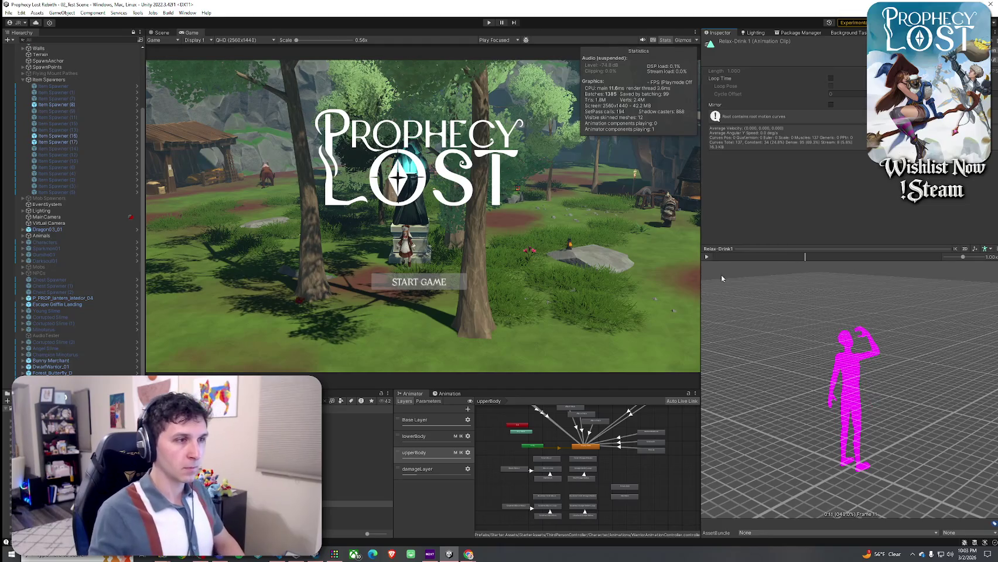
{"action": "left_click_drag", "start_coordinate": [962, 257], "coordinate": [954, 256]}
{"action": "left_click", "coordinate": [707, 256]}
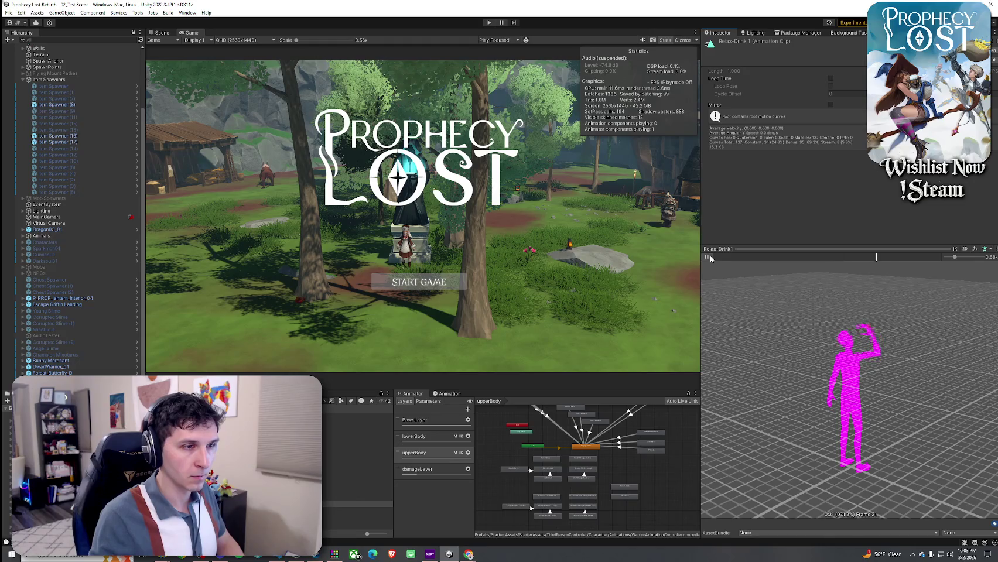
{"action": "mouse_move", "coordinate": [845, 298]}
{"action": "left_mouse_down"}
{"action": "mouse_move", "coordinate": [918, 291]}
{"action": "mouse_move", "coordinate": [896, 266]}
{"action": "left_mouse_up"}
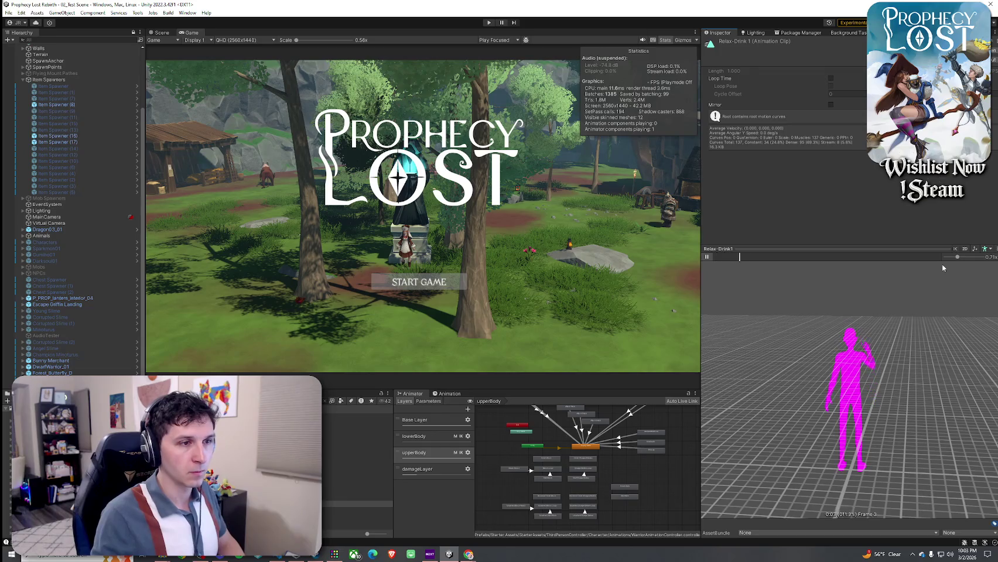
{"action": "left_click_drag", "start_coordinate": [887, 309], "coordinate": [884, 337]}
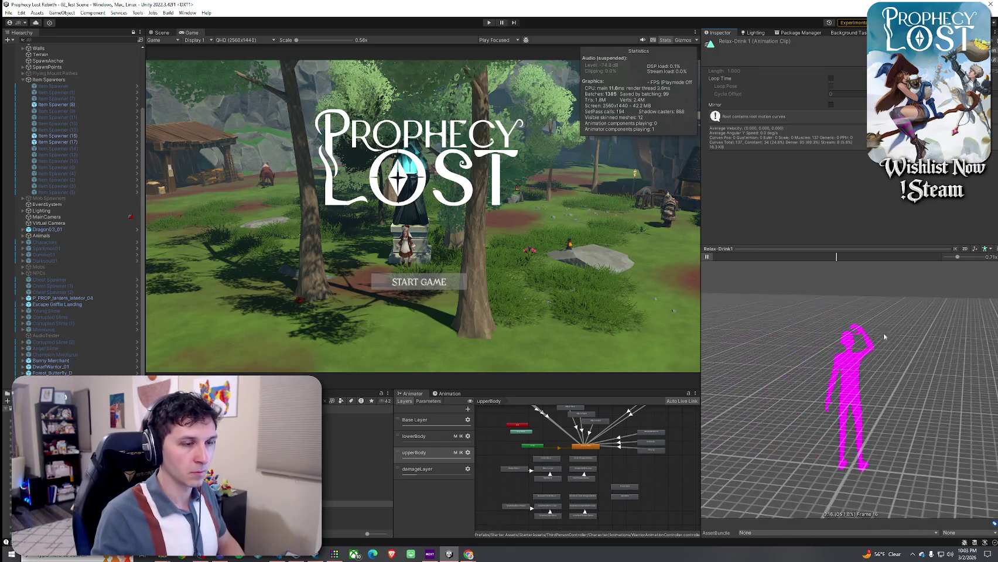
{"action": "left_click", "coordinate": [708, 257]}
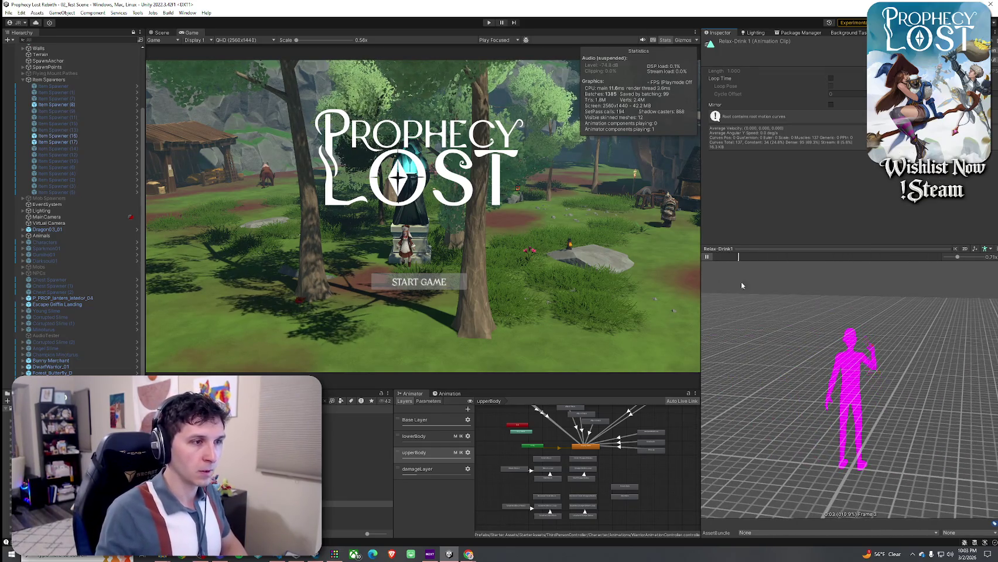
{"action": "mouse_move", "coordinate": [741, 282]}
{"action": "left_mouse_down"}
{"action": "mouse_move", "coordinate": [770, 290]}
{"action": "mouse_move", "coordinate": [754, 311]}
{"action": "left_mouse_up"}
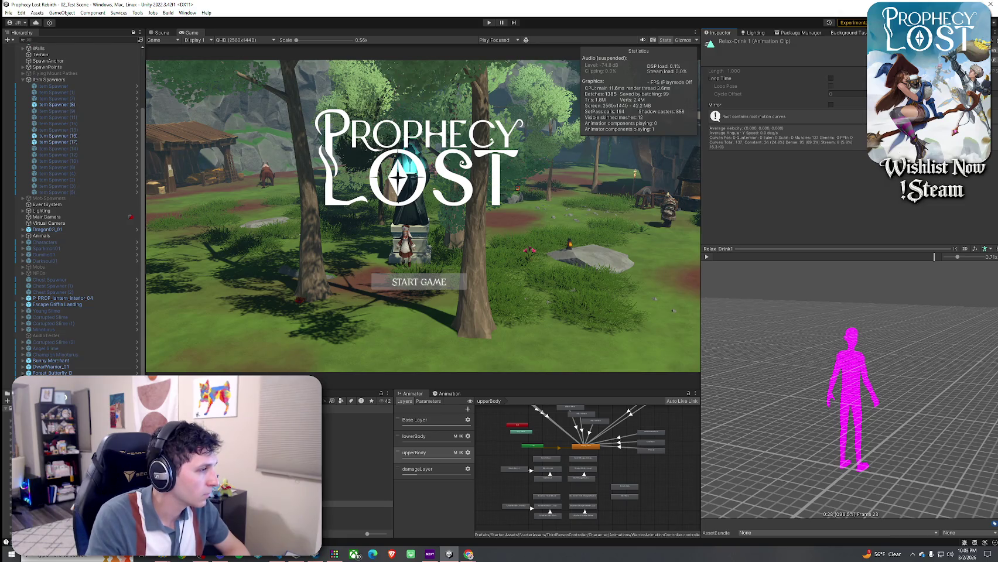
{"action": "left_click", "coordinate": [351, 416]}
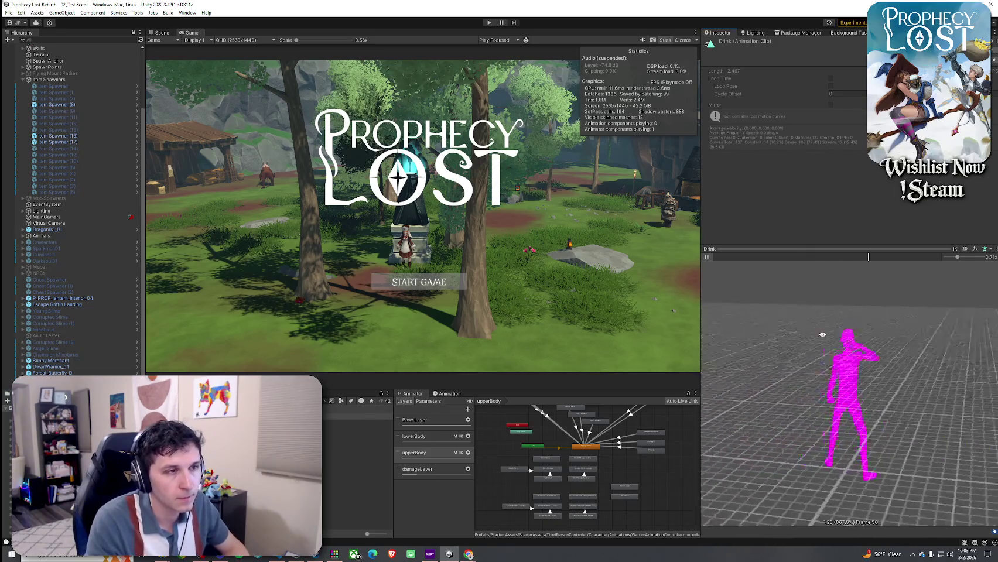
Step: Preview Drinking_Stand_Idle, Drinking_Stand_Play_1, Idle again, then Drinking_Stand_Start, orbiting the figure between clips
{"action": "left_click_drag", "start_coordinate": [822, 334], "coordinate": [867, 328]}
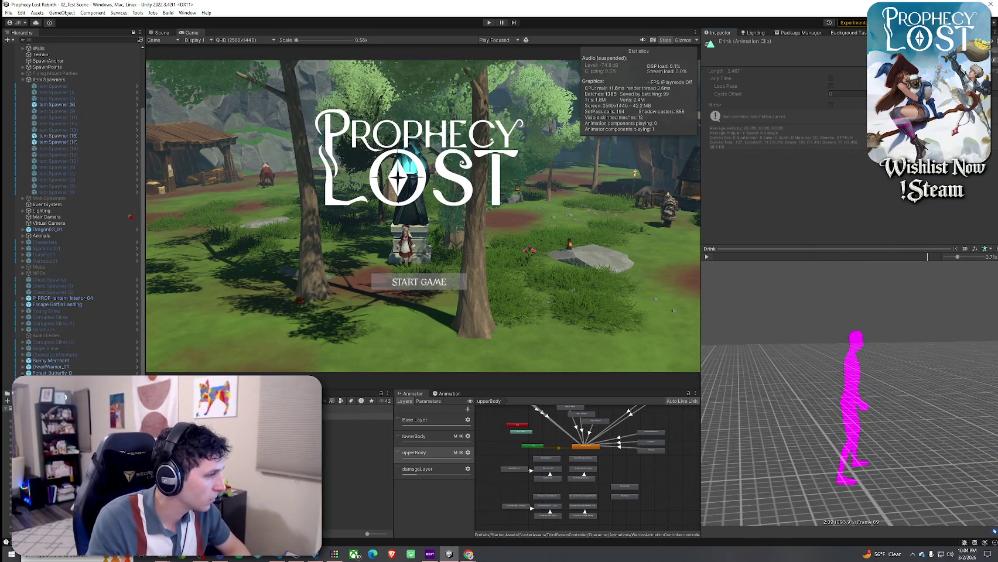
{"action": "left_click", "coordinate": [357, 467]}
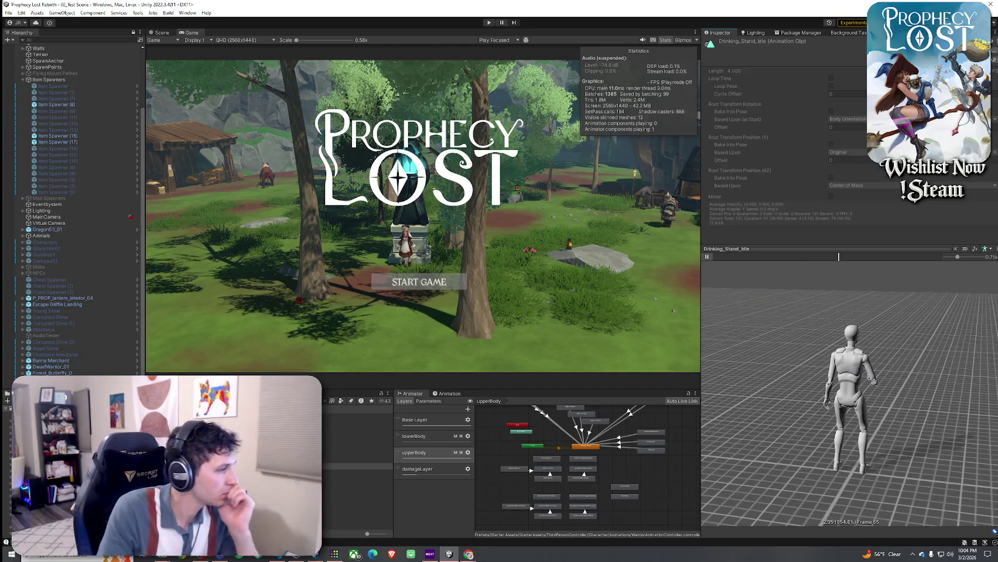
{"action": "left_click", "coordinate": [351, 472]}
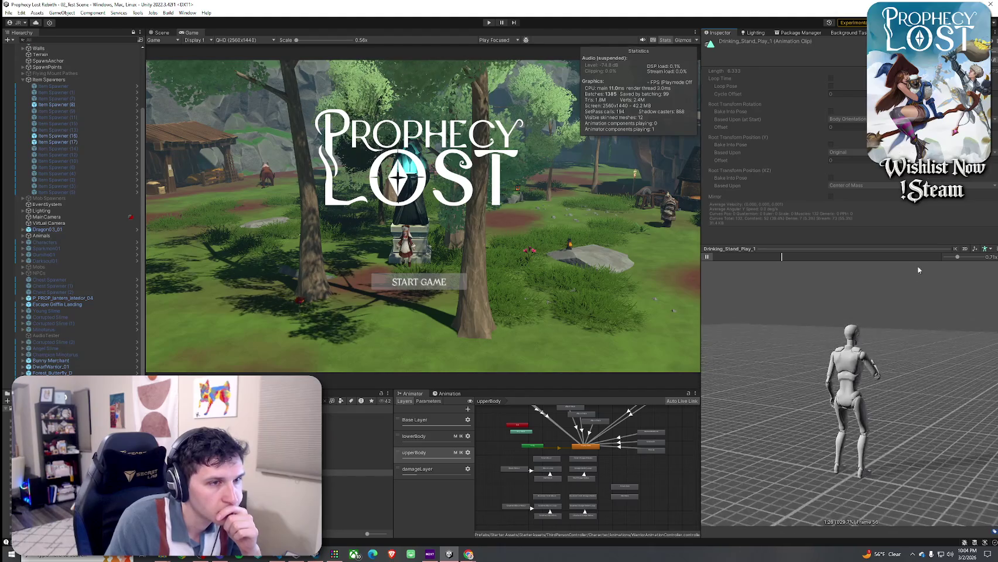
{"action": "mouse_move", "coordinate": [761, 337]}
{"action": "left_mouse_down"}
{"action": "mouse_move", "coordinate": [785, 324]}
{"action": "mouse_move", "coordinate": [724, 346]}
{"action": "mouse_move", "coordinate": [787, 350]}
{"action": "mouse_move", "coordinate": [777, 352]}
{"action": "left_mouse_up"}
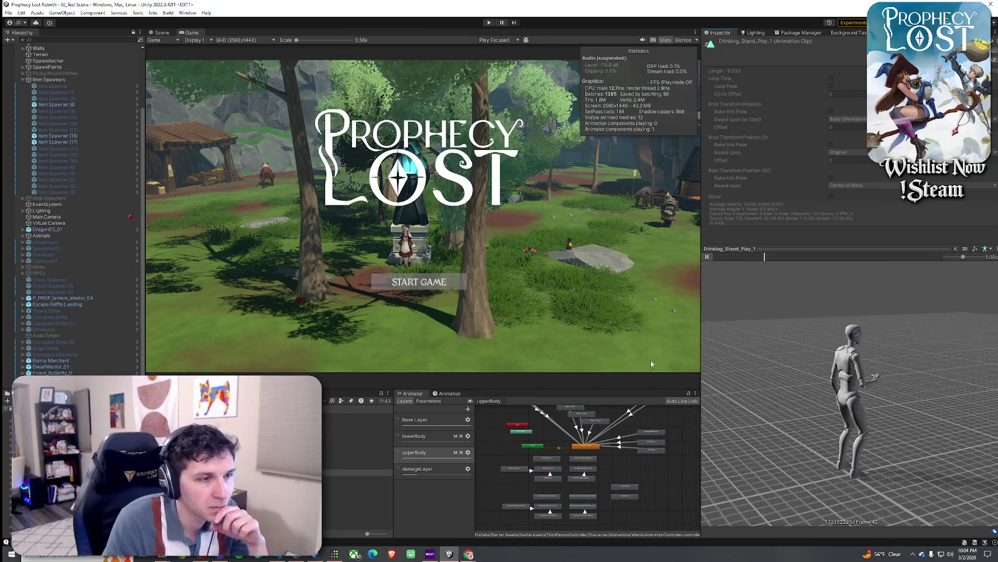
{"action": "left_click", "coordinate": [357, 466]}
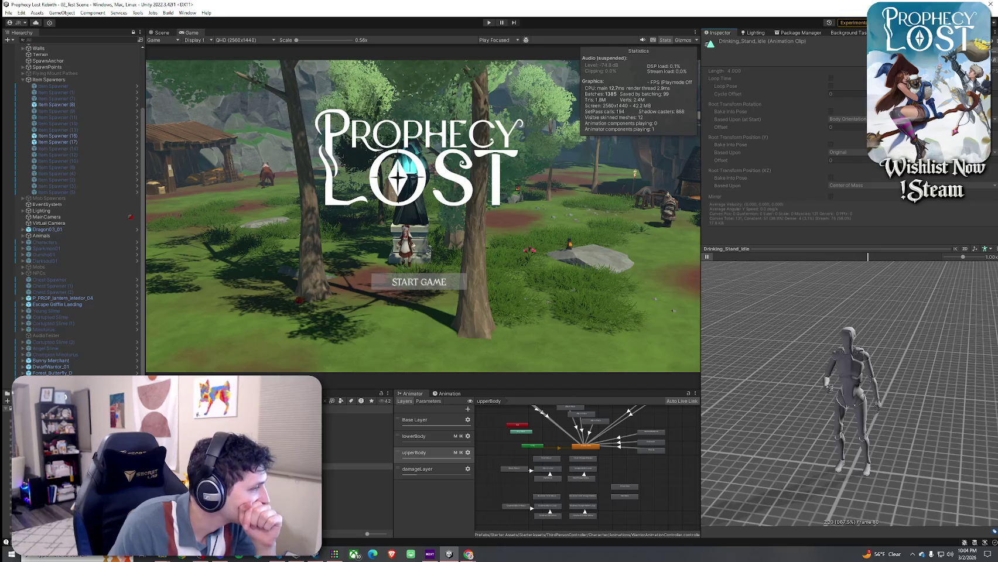
{"action": "left_click", "coordinate": [281, 485]}
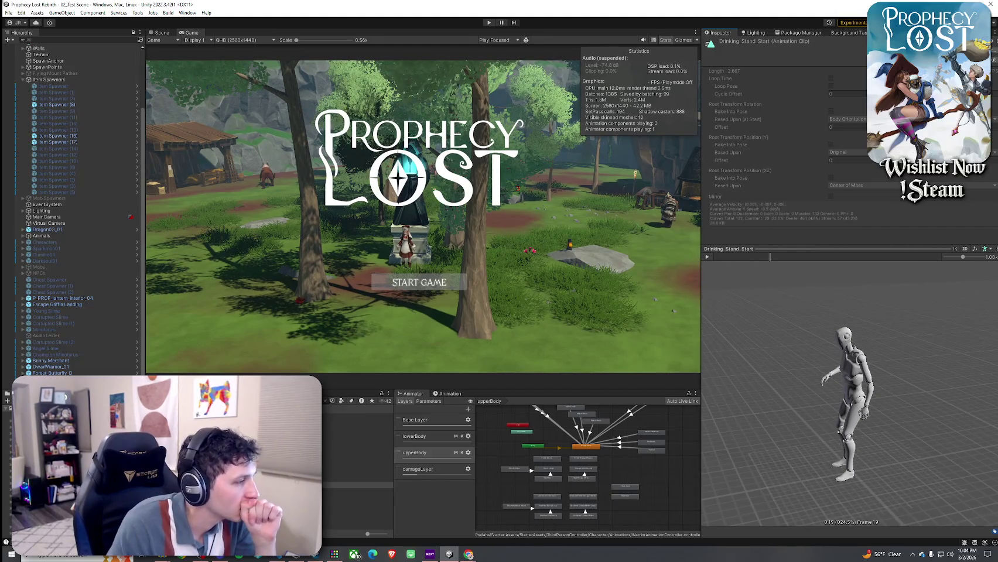
Step: Preview Drinking_Stand_End from behind and jump it back to an earlier frame
{"action": "left_click", "coordinate": [357, 460]}
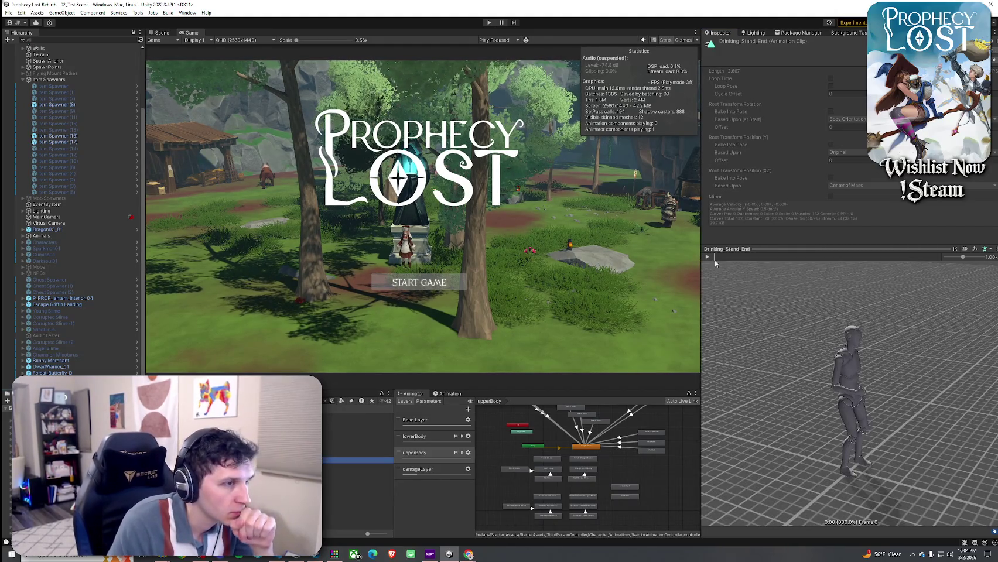
{"action": "left_click_drag", "start_coordinate": [831, 381], "coordinate": [742, 338]}
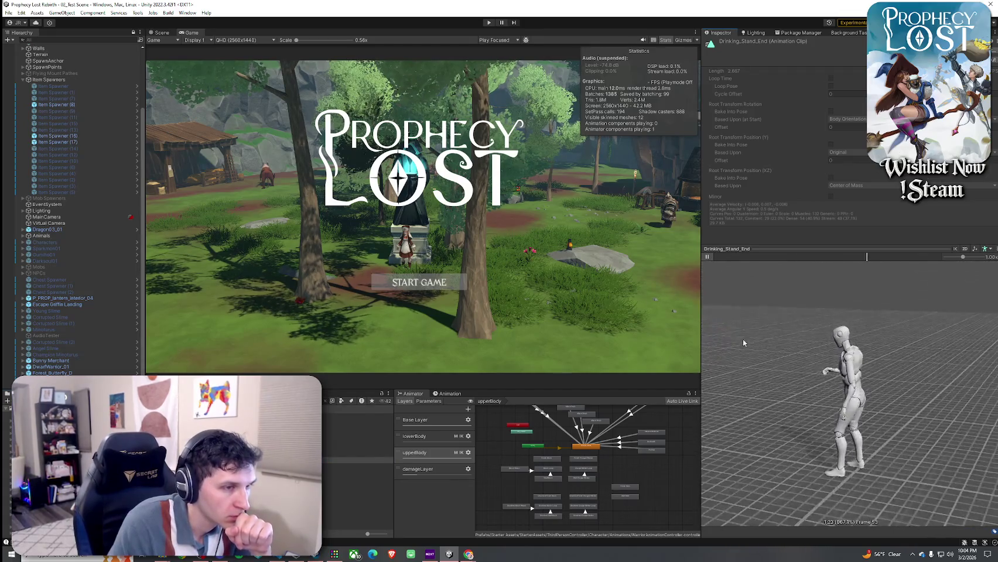
{"action": "left_click", "coordinate": [772, 257]}
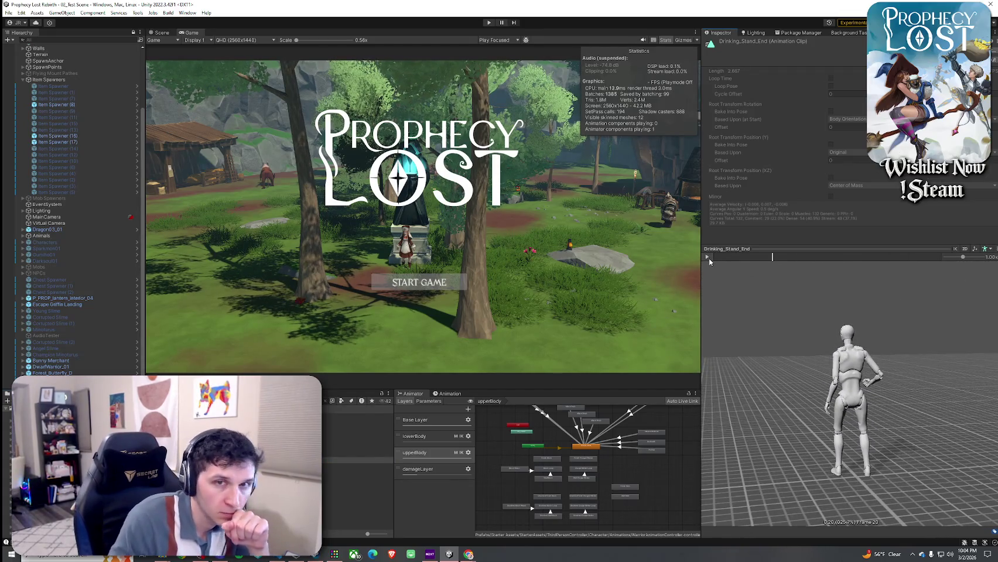
Step: Load Drinking_Stand_Idle into the preview and view it from behind and the side
{"action": "left_click", "coordinate": [358, 467]}
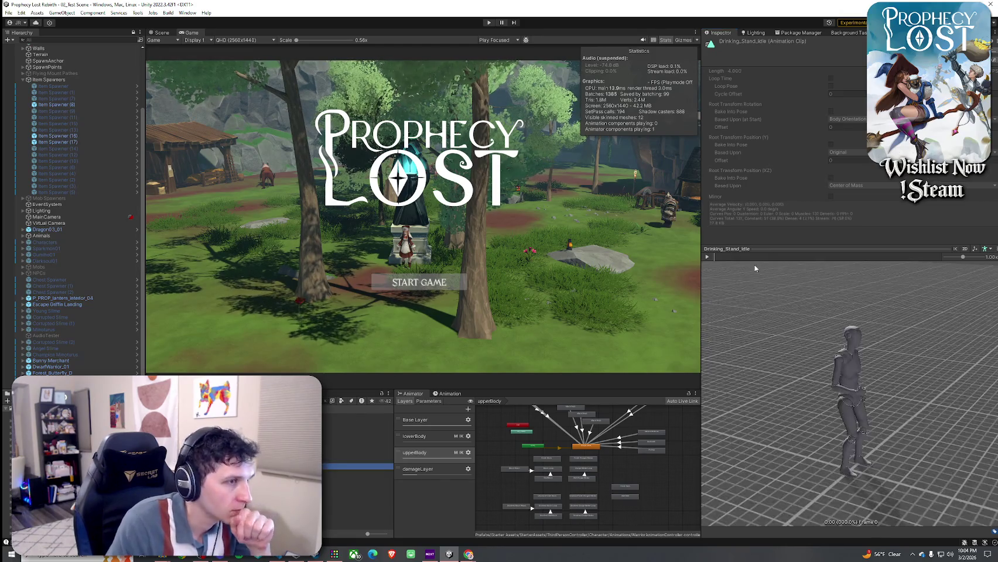
{"action": "key", "text": "Down"}
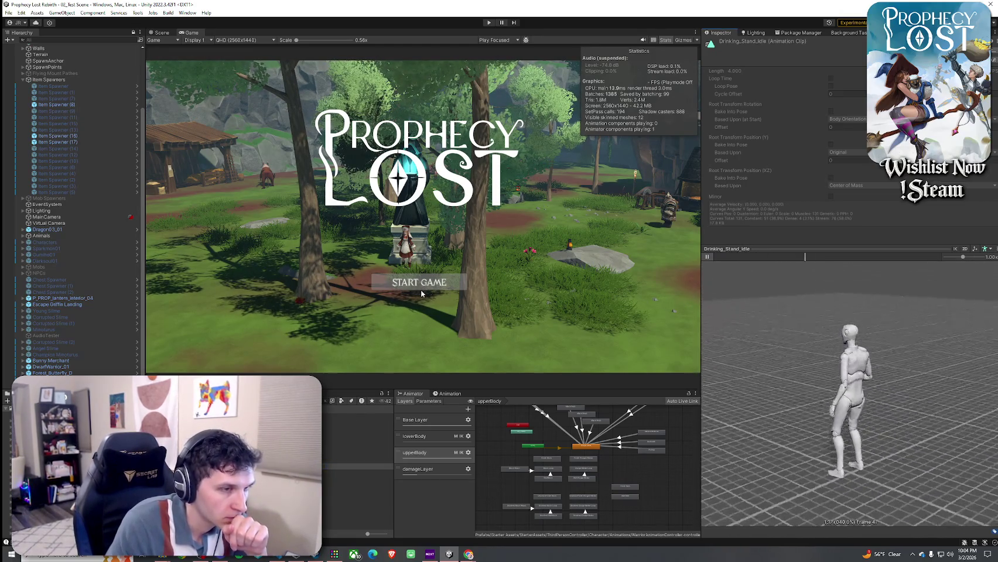
{"action": "left_click_drag", "start_coordinate": [820, 375], "coordinate": [761, 368]}
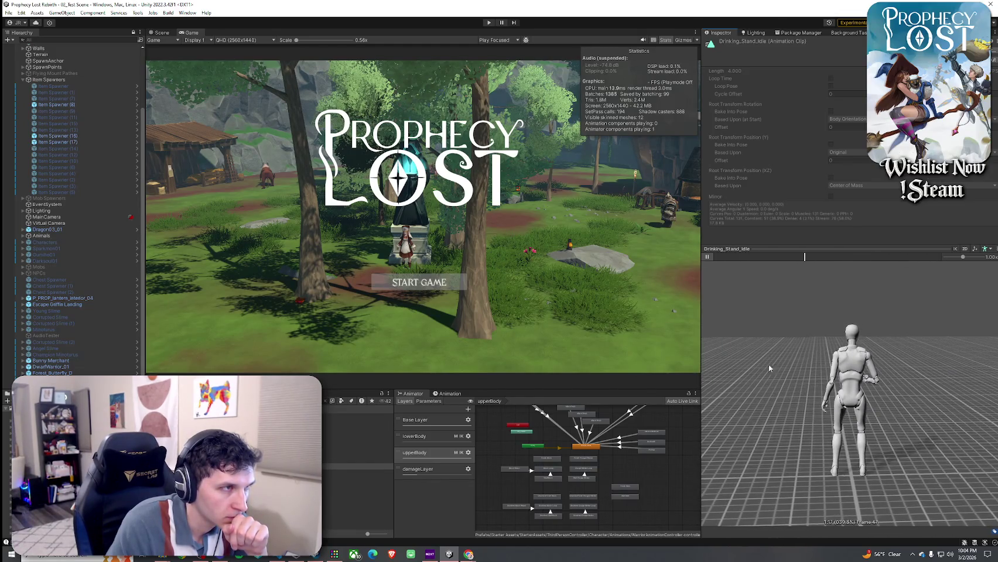
{"action": "left_click_drag", "start_coordinate": [768, 363], "coordinate": [914, 394]}
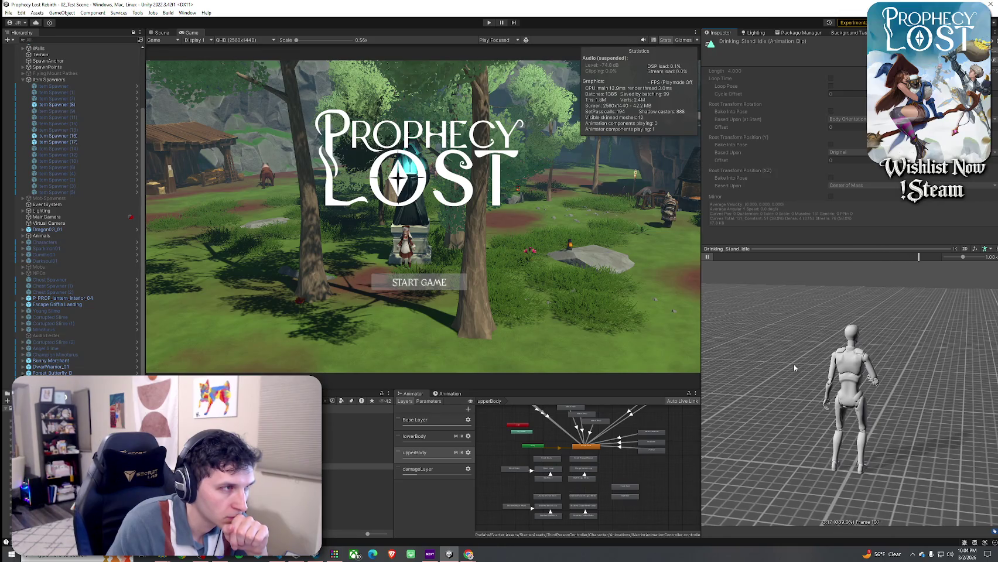
Step: Pause and resume the Drinking_Stand_Idle playback while orbiting to side and rear angles
{"action": "left_click", "coordinate": [707, 257]}
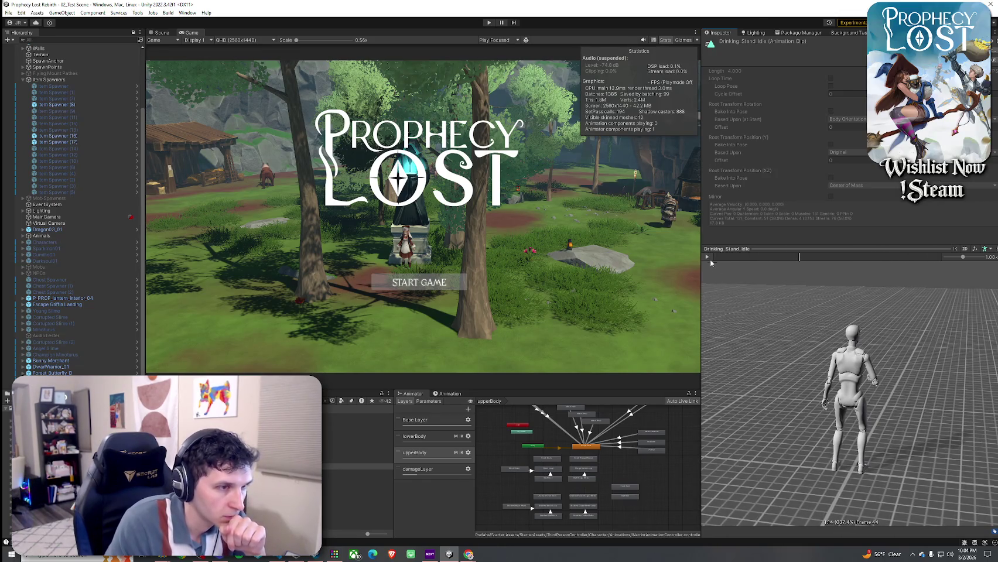
{"action": "mouse_move", "coordinate": [860, 351]}
{"action": "left_mouse_down"}
{"action": "mouse_move", "coordinate": [897, 354]}
{"action": "mouse_move", "coordinate": [818, 339]}
{"action": "left_mouse_up"}
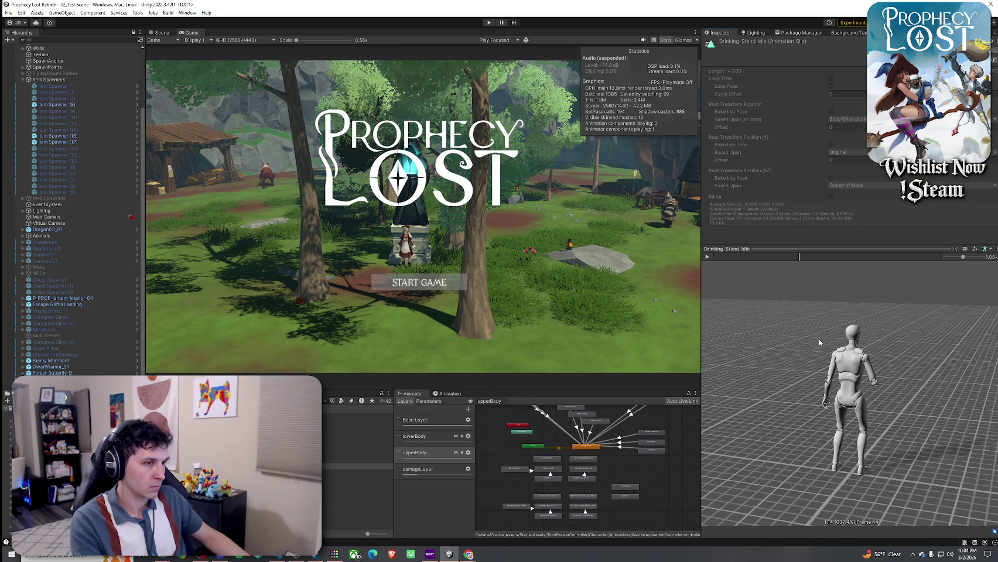
{"action": "left_click", "coordinate": [708, 256]}
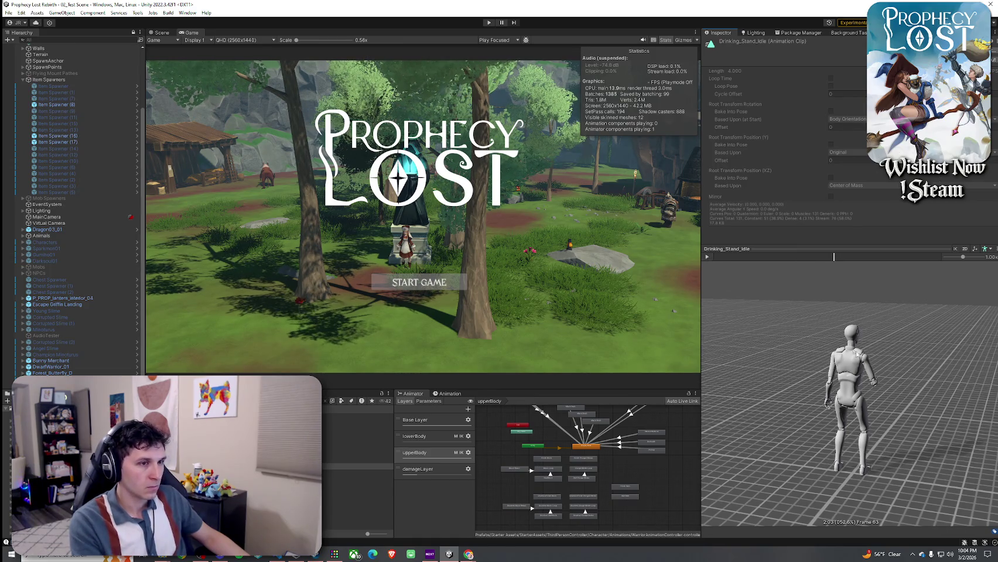
{"action": "left_click_drag", "start_coordinate": [820, 351], "coordinate": [906, 351]}
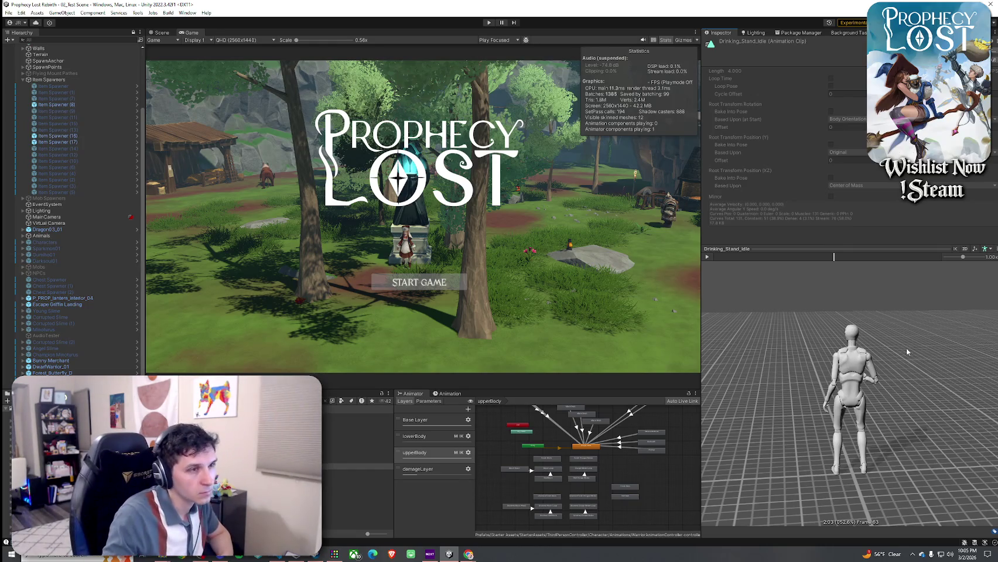
{"action": "left_click", "coordinate": [707, 257]}
{"action": "mouse_move", "coordinate": [726, 307]}
{"action": "left_mouse_down"}
{"action": "mouse_move", "coordinate": [754, 311]}
{"action": "mouse_move", "coordinate": [706, 316]}
{"action": "left_mouse_up"}
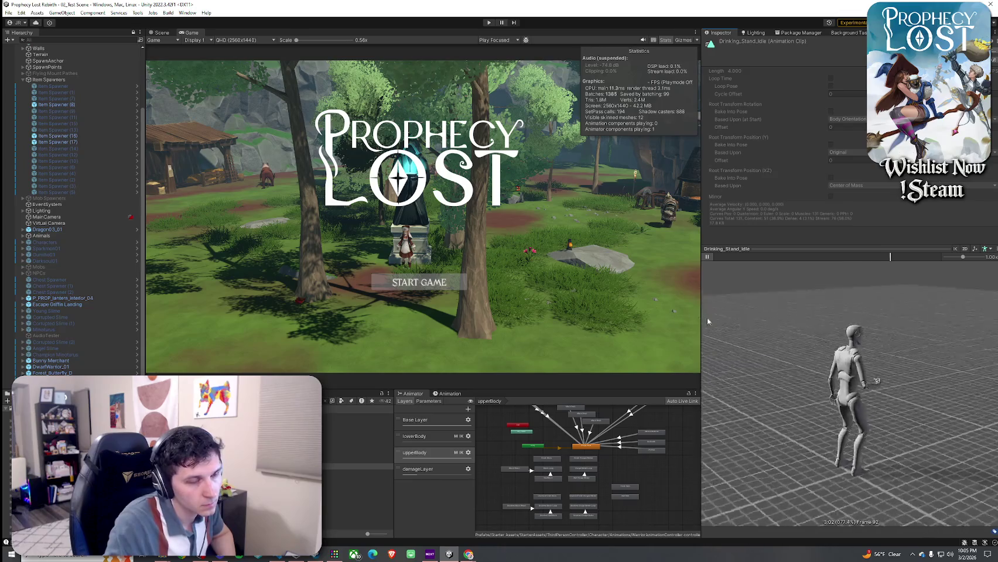
{"action": "left_click", "coordinate": [707, 256]}
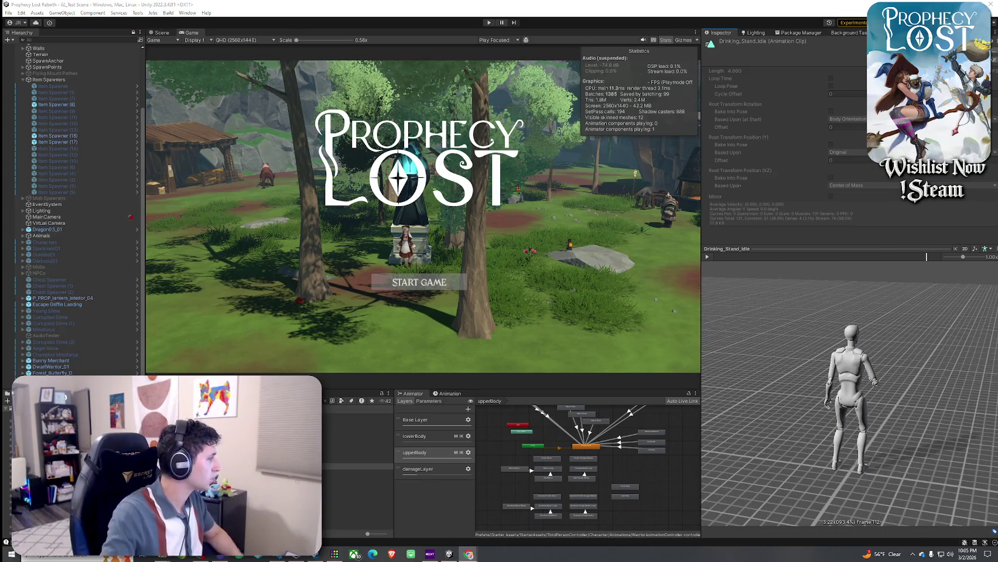
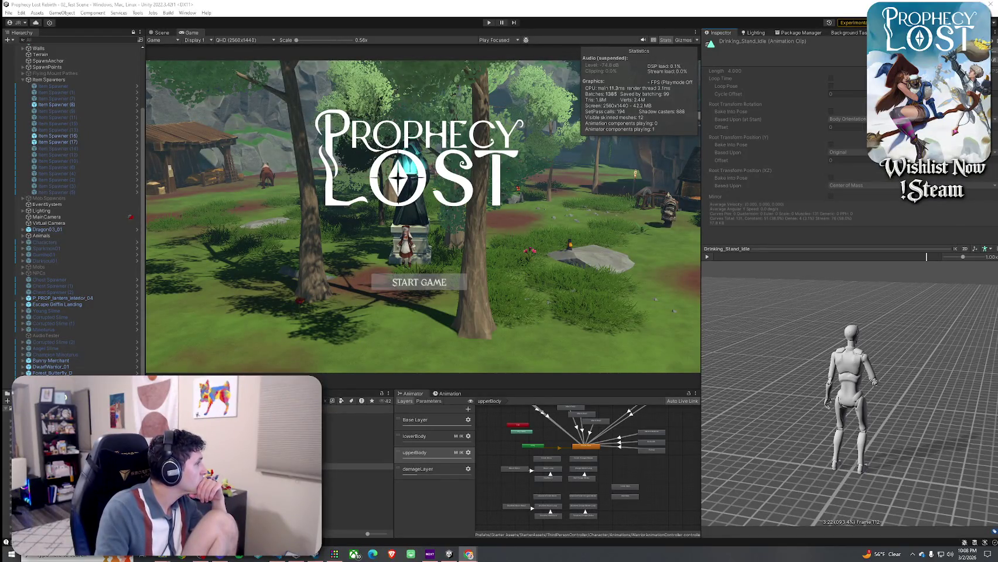
Step: Add an Animator layer named consumableHoldLayer below damageLayer and select it
{"action": "left_click", "coordinate": [466, 501]}
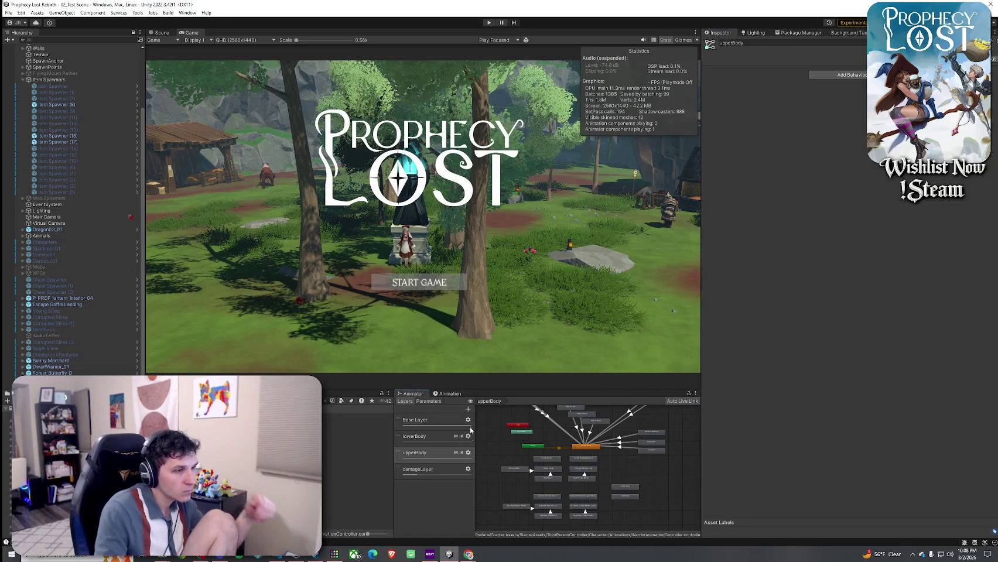
{"action": "left_click", "coordinate": [467, 408]}
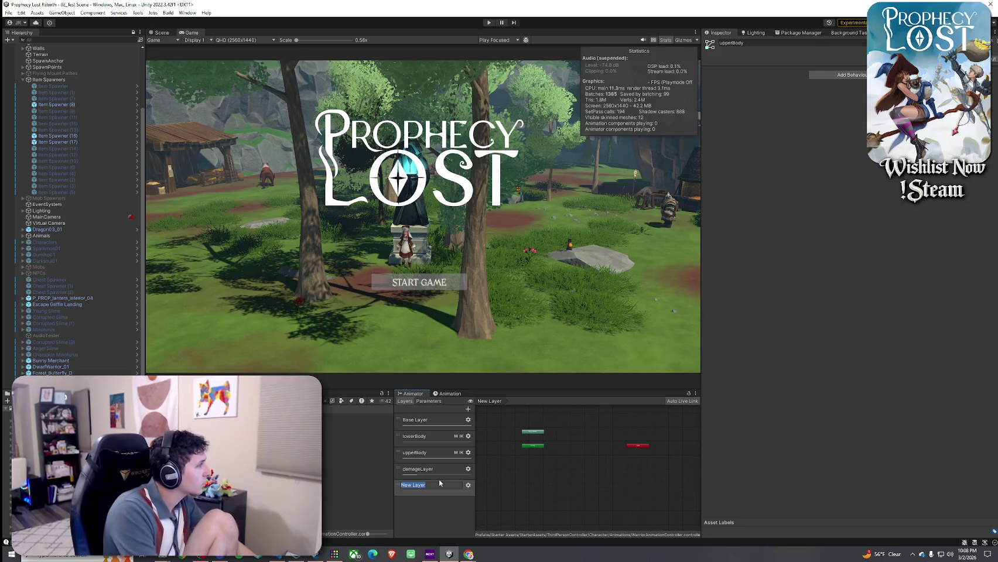
{"action": "type", "text": "co"}
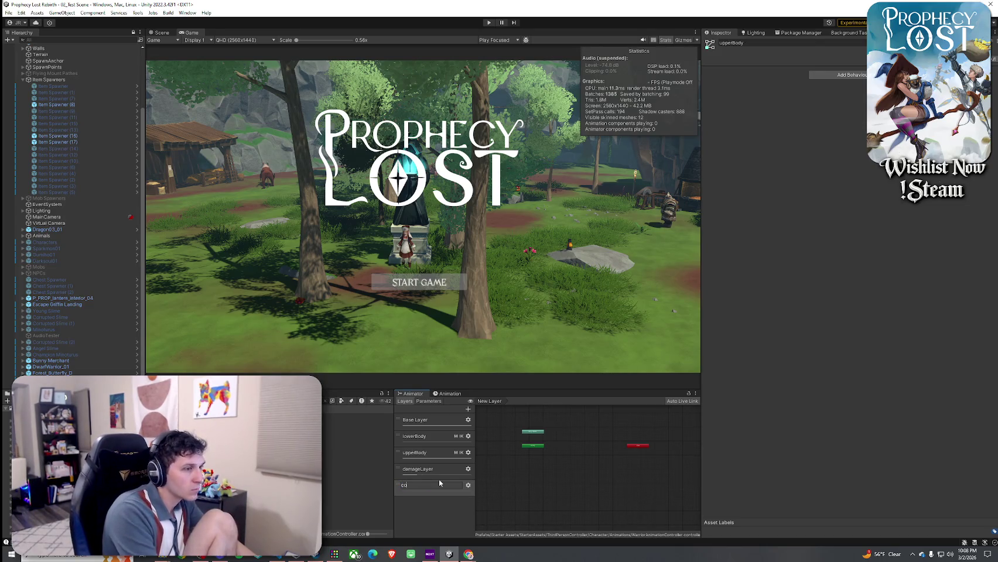
{"action": "type", "text": "nsumableHoldLayer"}
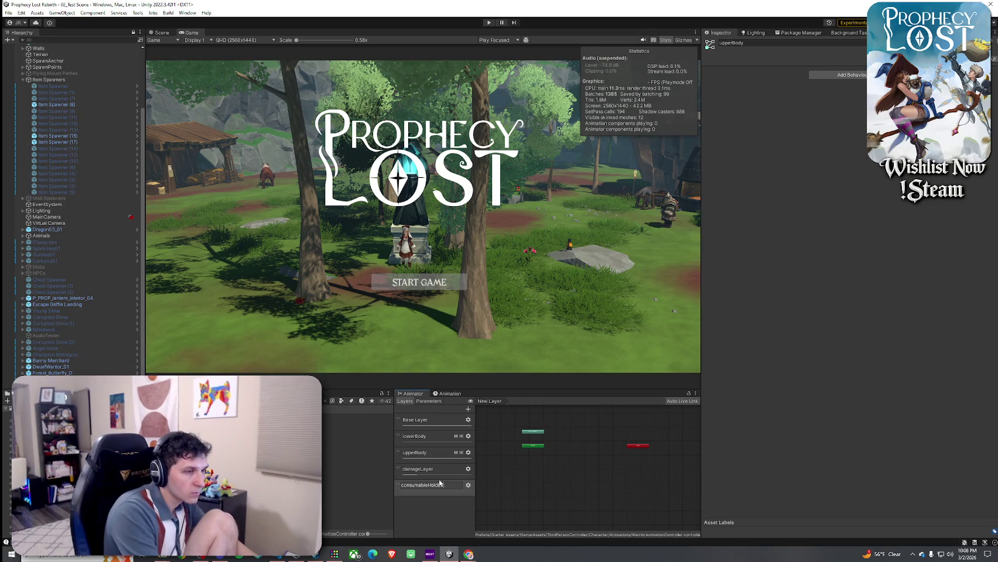
{"action": "key", "text": "Return"}
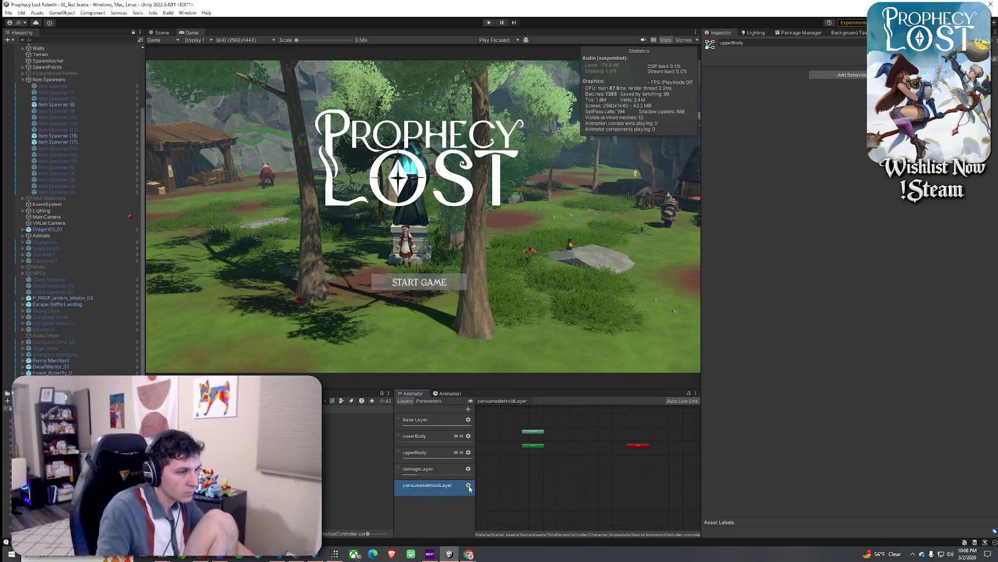
{"action": "left_click", "coordinate": [465, 490]}
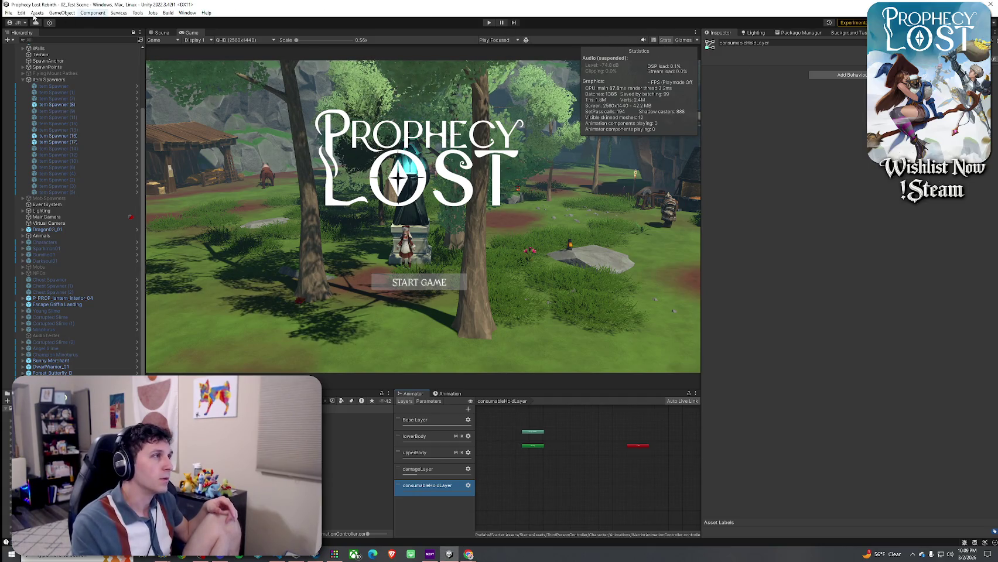
{"action": "left_click", "coordinate": [29, 42]}
Step: Enter Play mode and start the game from the Prophecy Lost title screen
{"action": "left_click", "coordinate": [31, 48]}
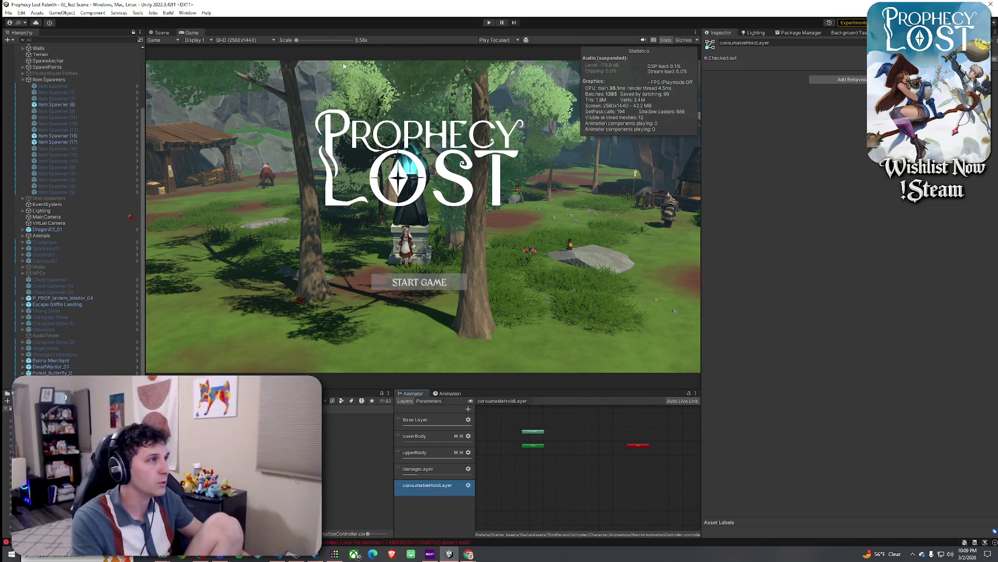
{"action": "left_click", "coordinate": [488, 22]}
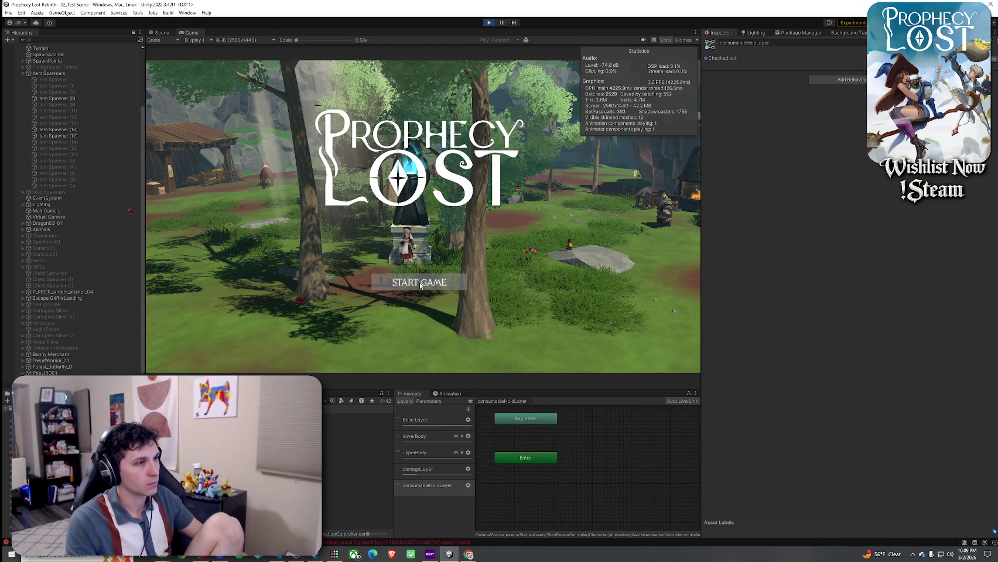
{"action": "left_click", "coordinate": [420, 284]}
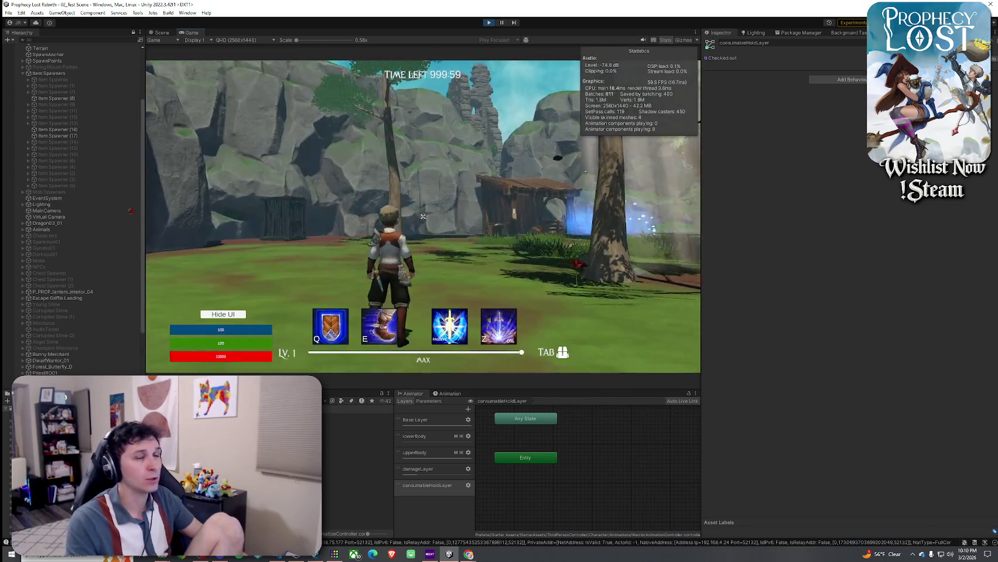
Step: Run the character across the rocks toward the forge and onto the rock plateau
{"action": "key", "text": "w"}
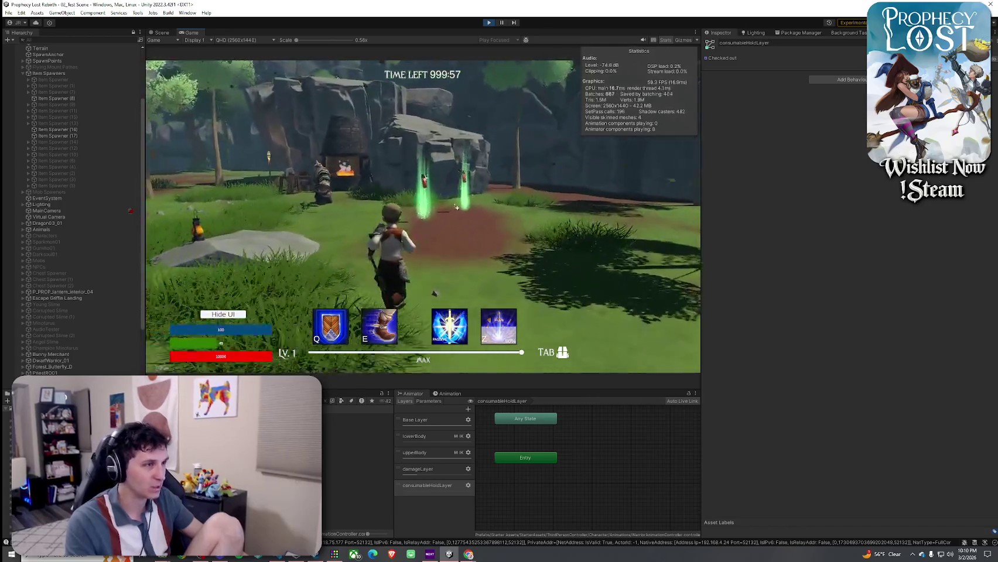
{"action": "key", "text": "Tab"}
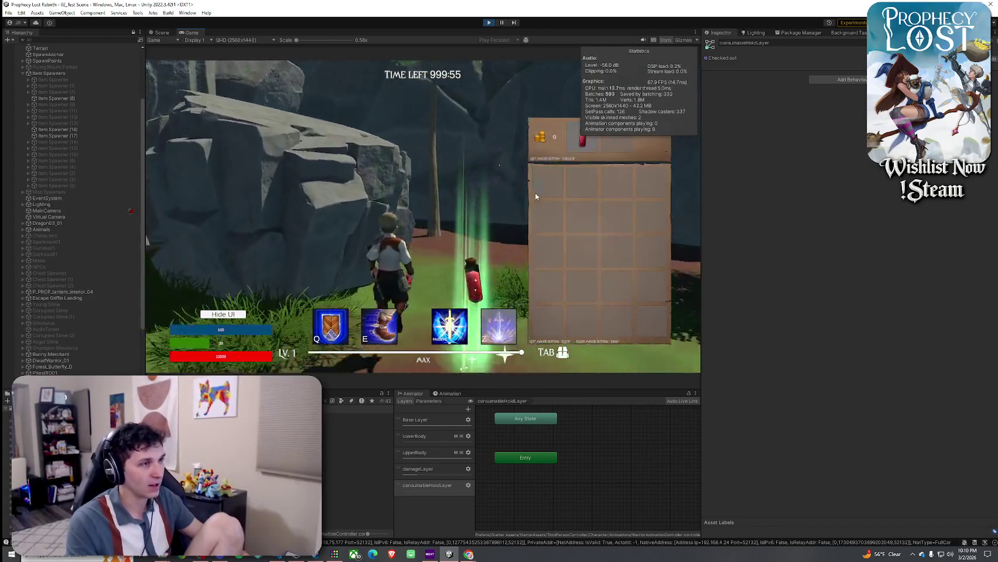
{"action": "key", "text": "Tab"}
{"action": "key", "text": "w"}
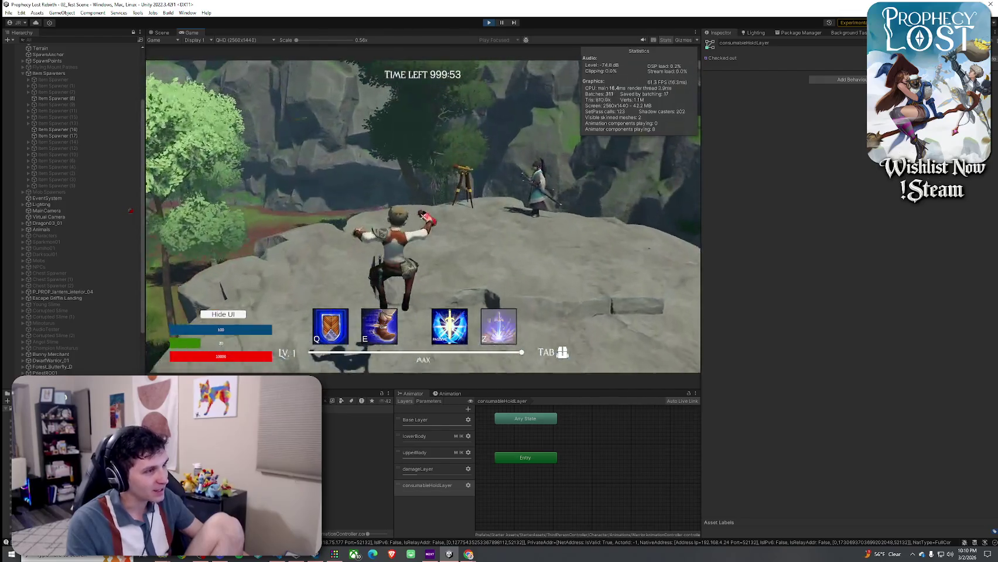
{"action": "key", "text": "w"}
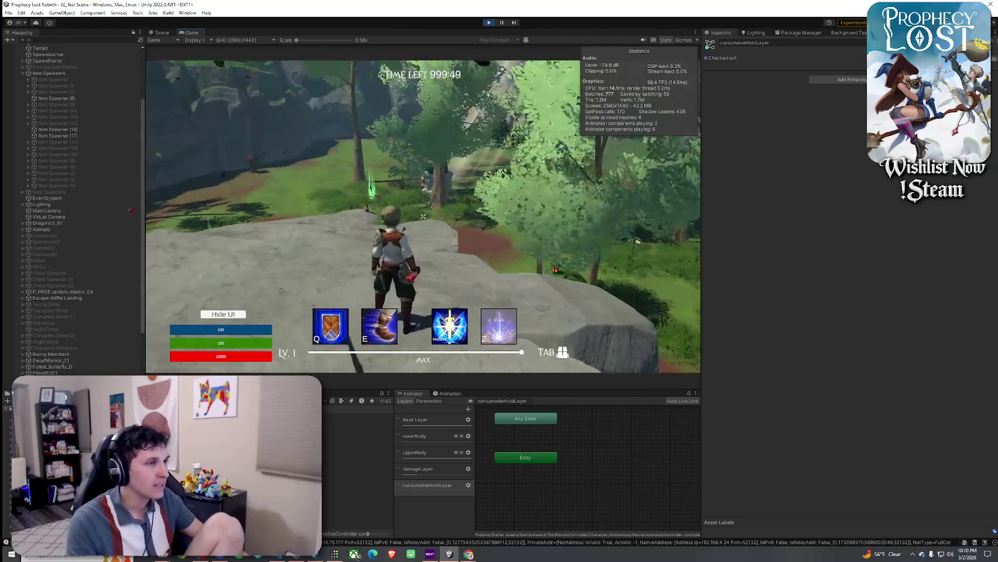
{"action": "key", "text": "w"}
{"action": "key", "text": "w"}
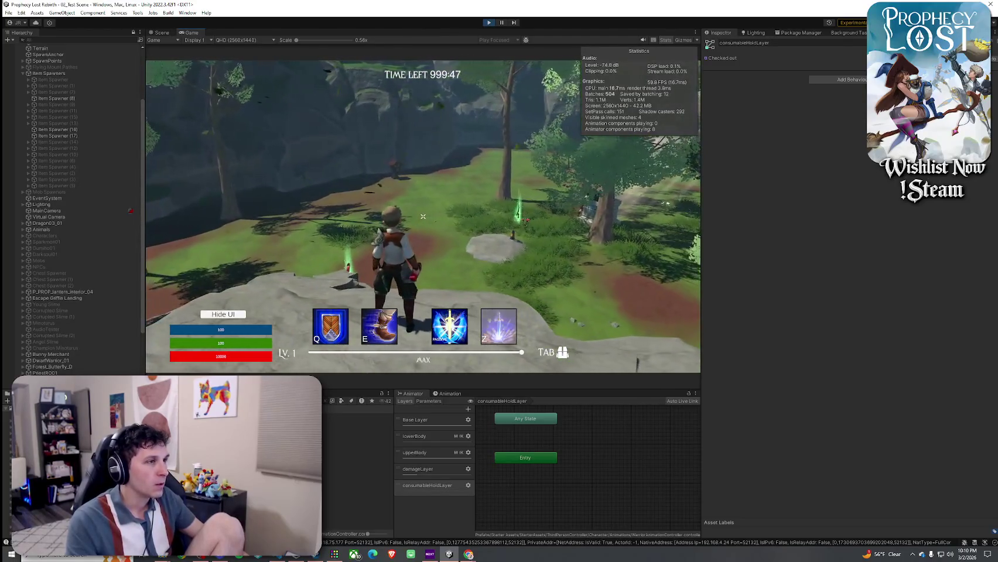
{"action": "key", "text": "w"}
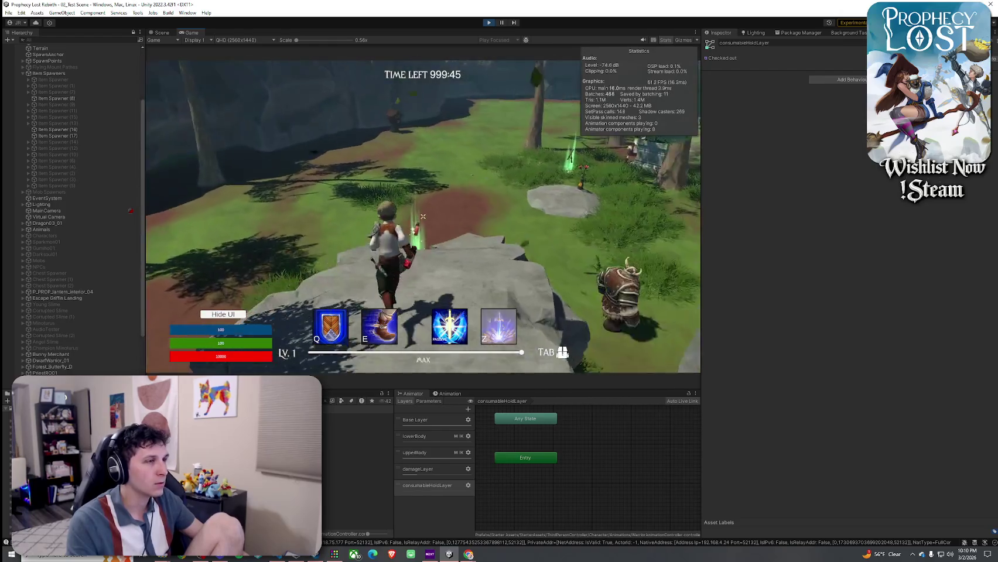
{"action": "key", "text": "w"}
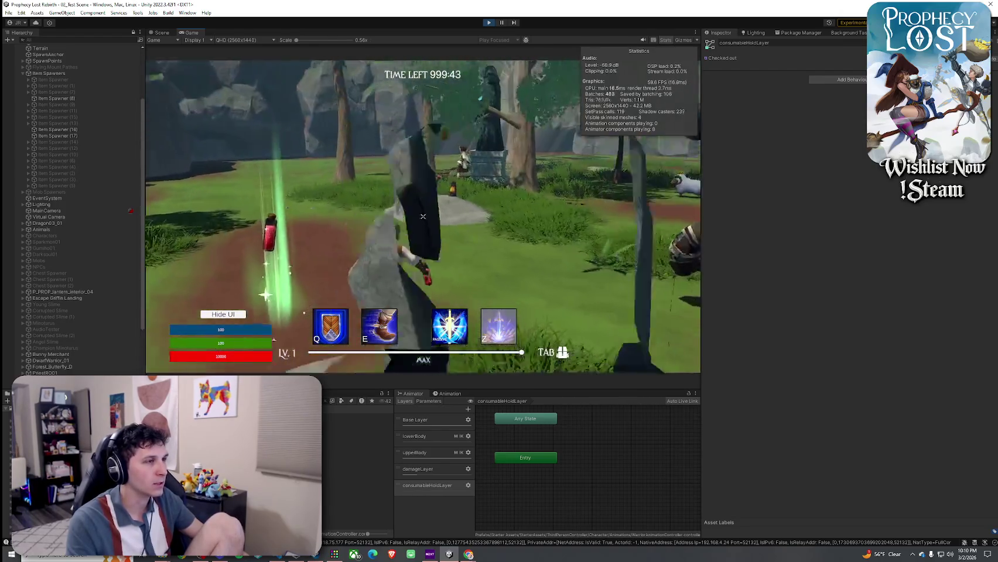
{"action": "key", "text": "w"}
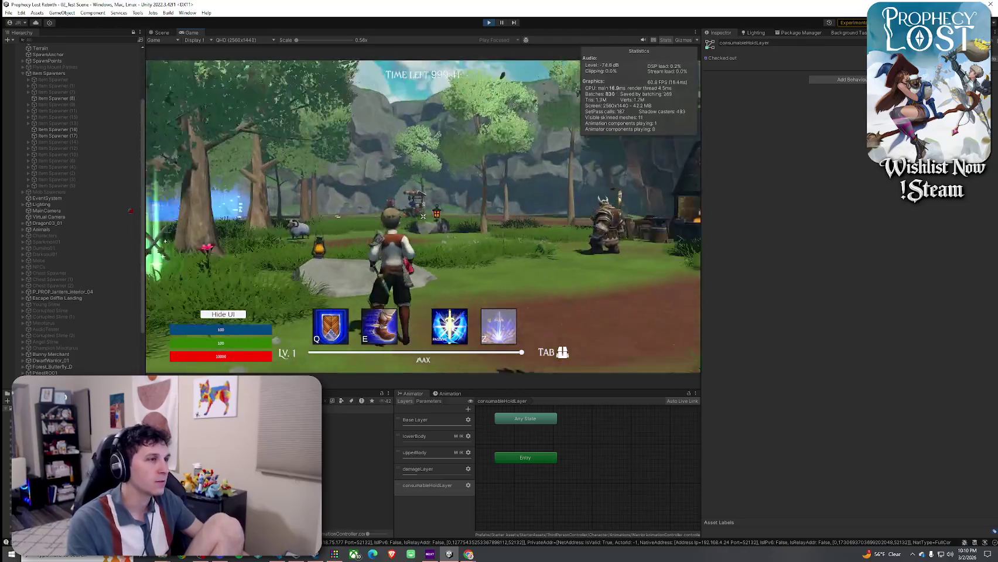
{"action": "key", "text": "w"}
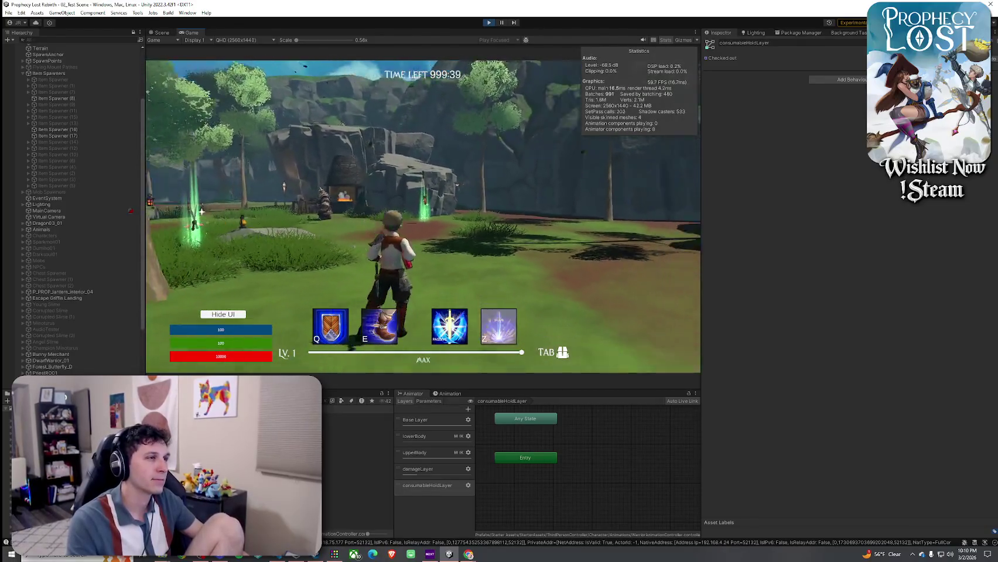
{"action": "key", "text": "w"}
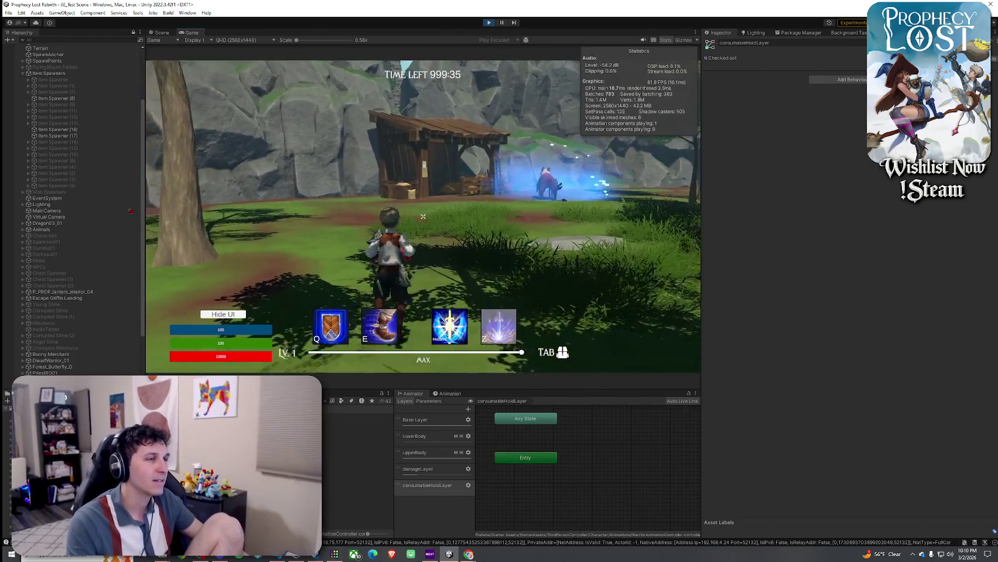
{"action": "key", "text": "w"}
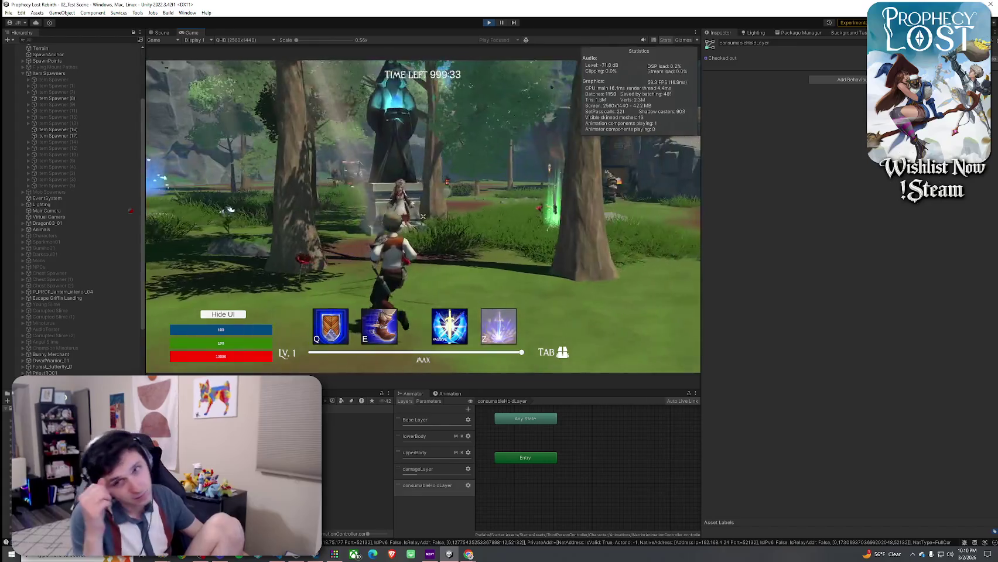
{"action": "mouse_move", "coordinate": [423, 216]}
{"action": "key", "text": "w"}
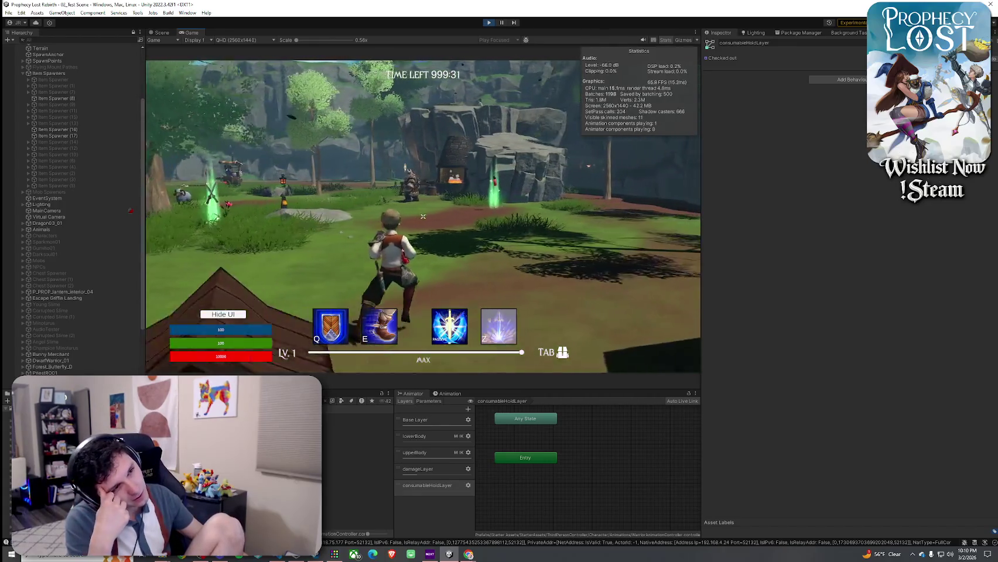
{"action": "key", "text": "w"}
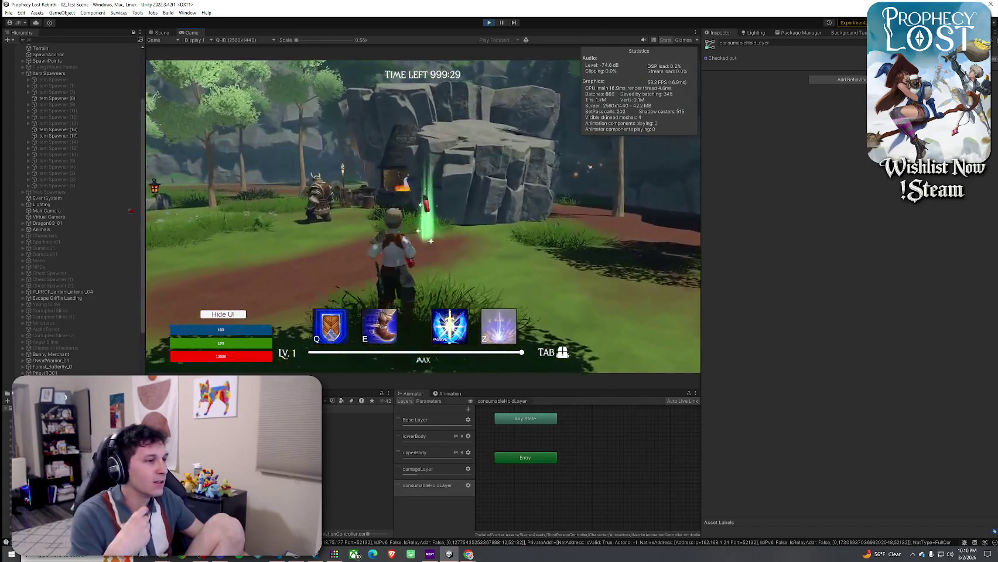
{"action": "key", "text": "w"}
{"action": "key", "text": "space"}
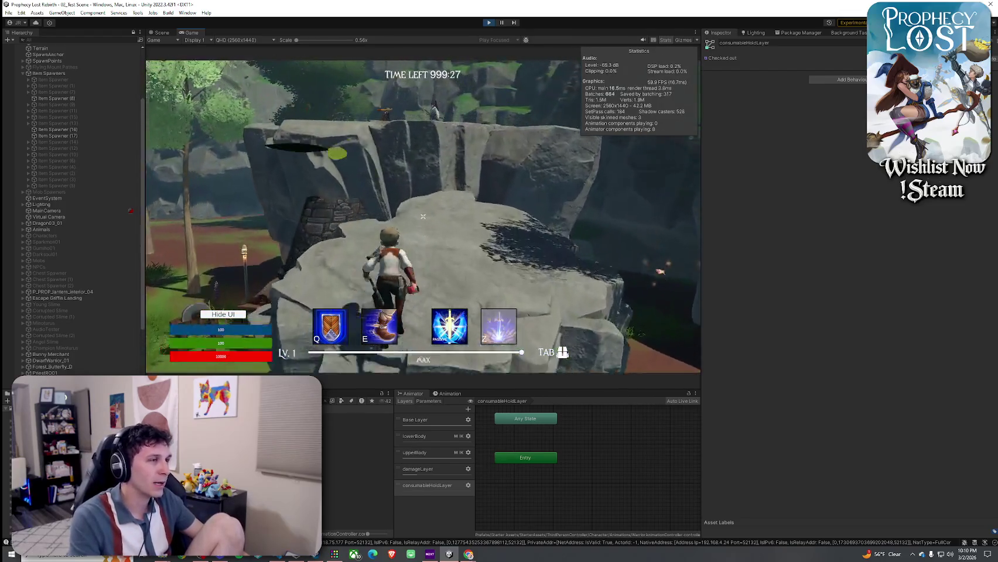
Step: Cross the plateau and meadow toward the minotaur near the pickups
{"action": "key", "text": "w"}
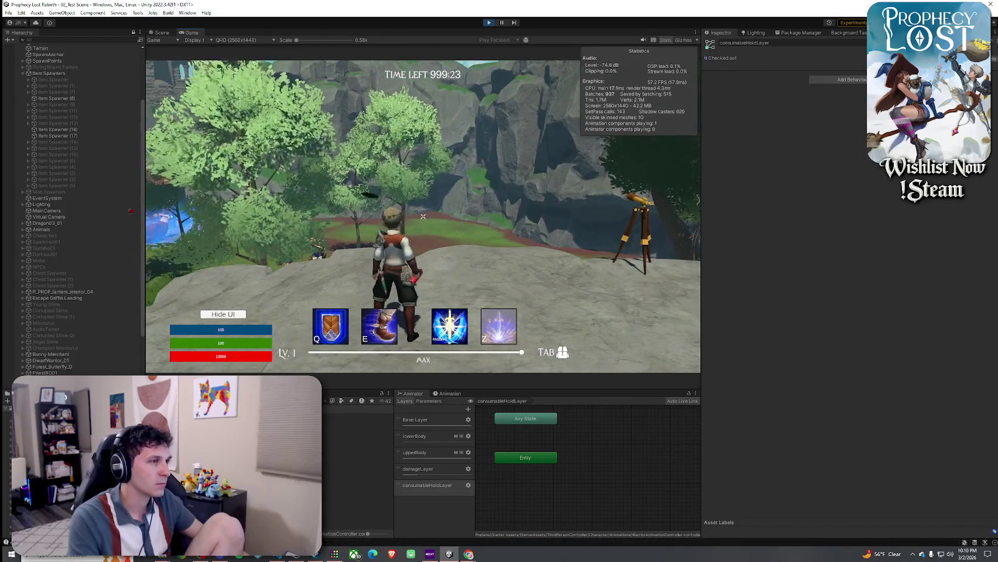
{"action": "key", "text": "w"}
{"action": "key", "text": "w"}
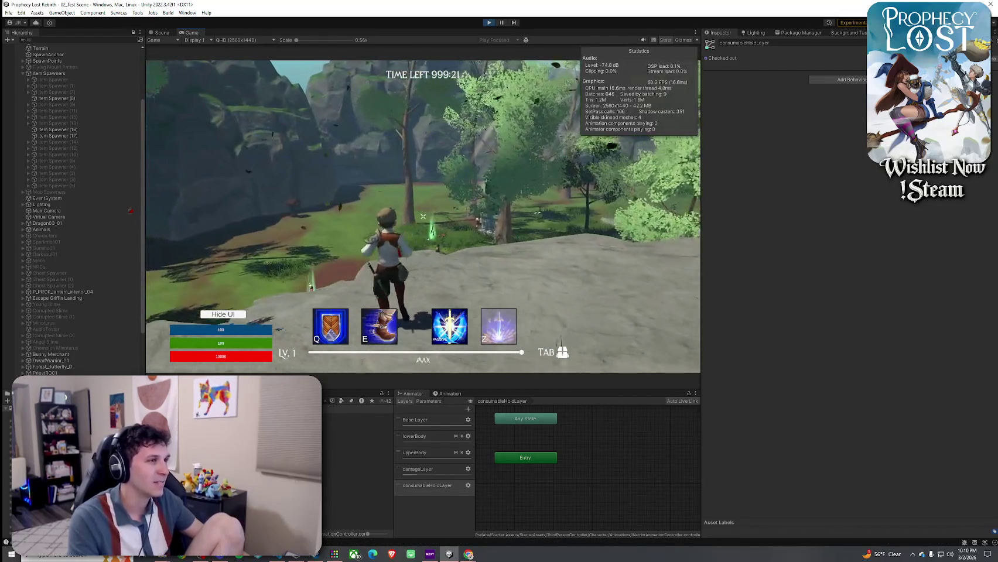
{"action": "key", "text": "w"}
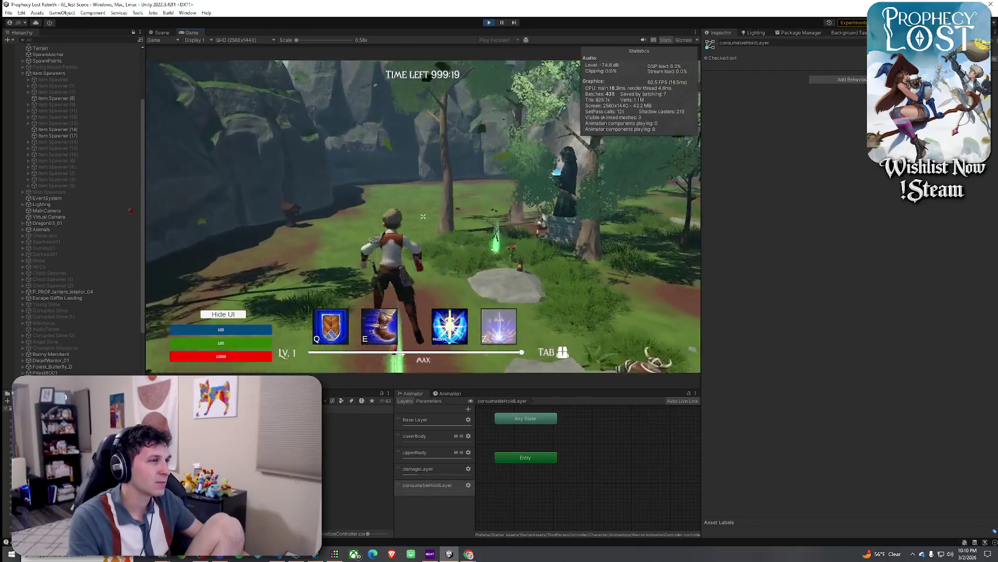
{"action": "key", "text": "w"}
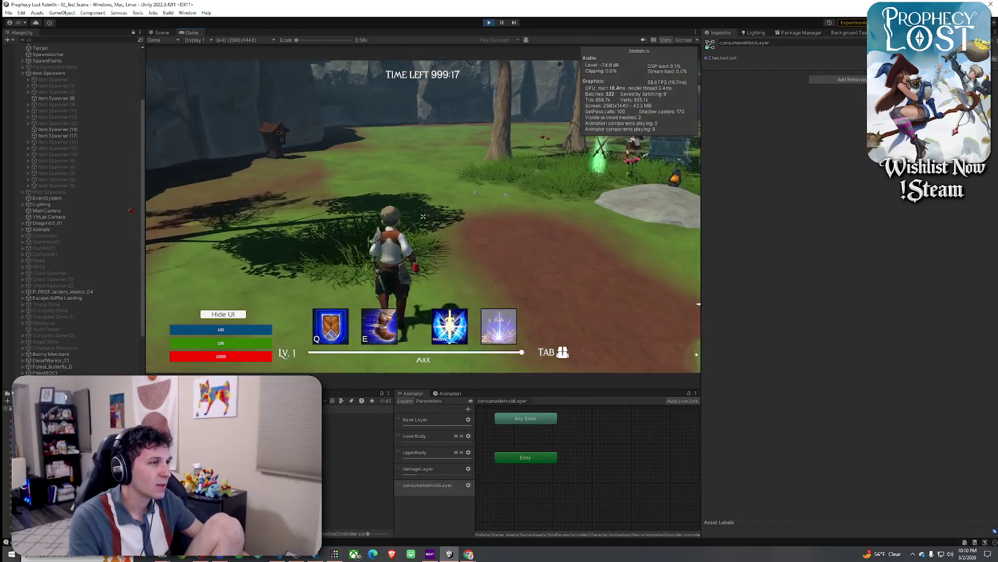
{"action": "key", "text": "w"}
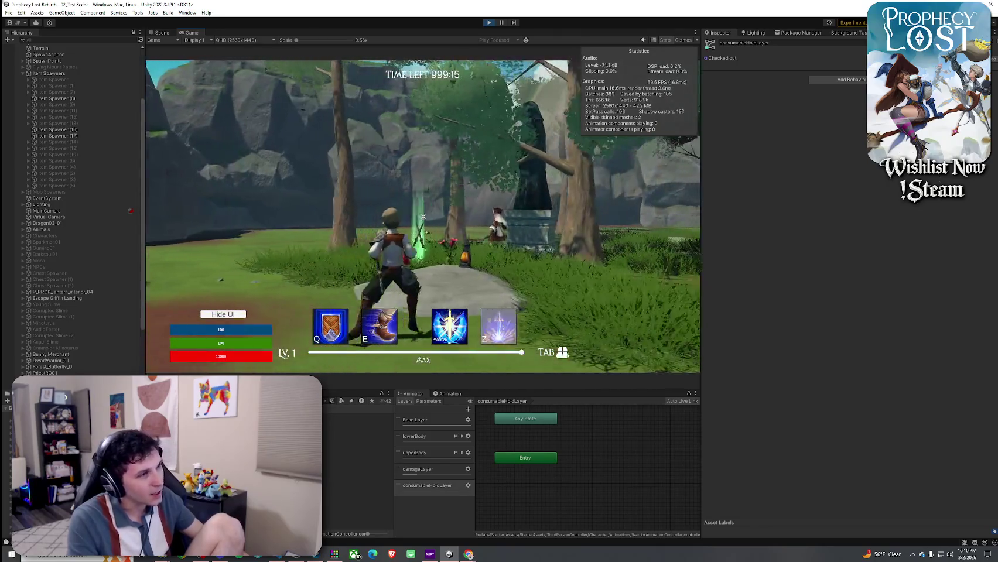
{"action": "key", "text": "w"}
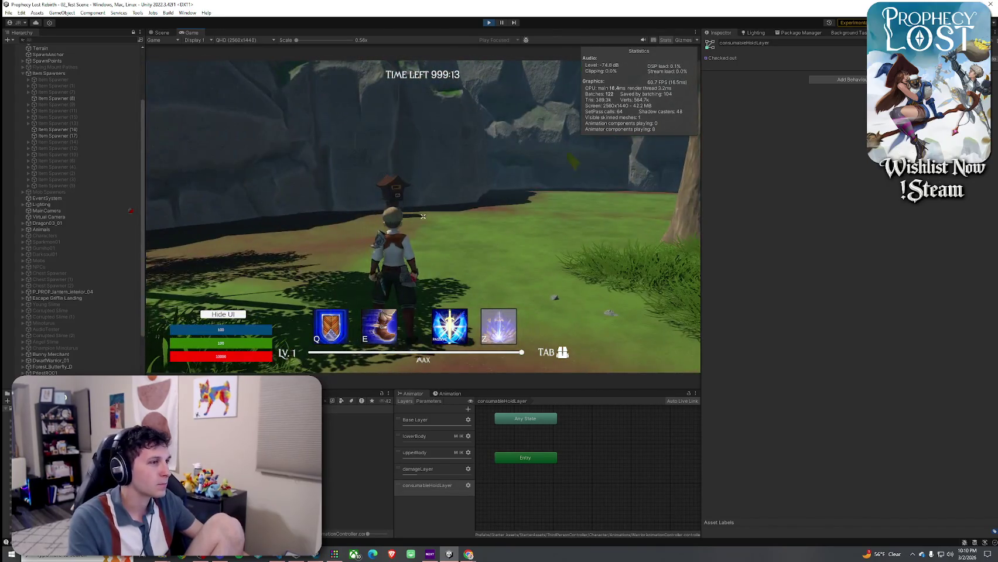
{"action": "key", "text": "w"}
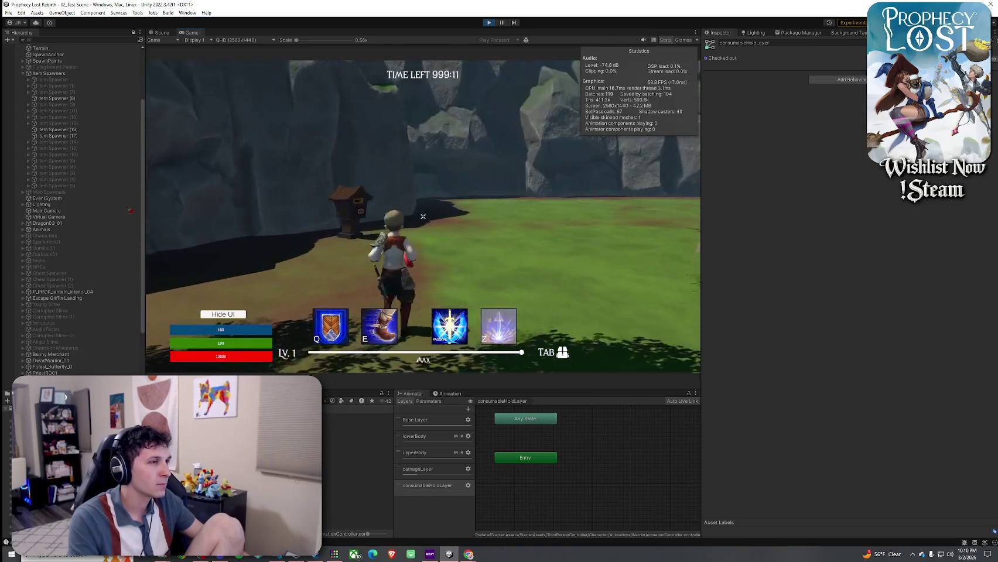
{"action": "key", "text": "w"}
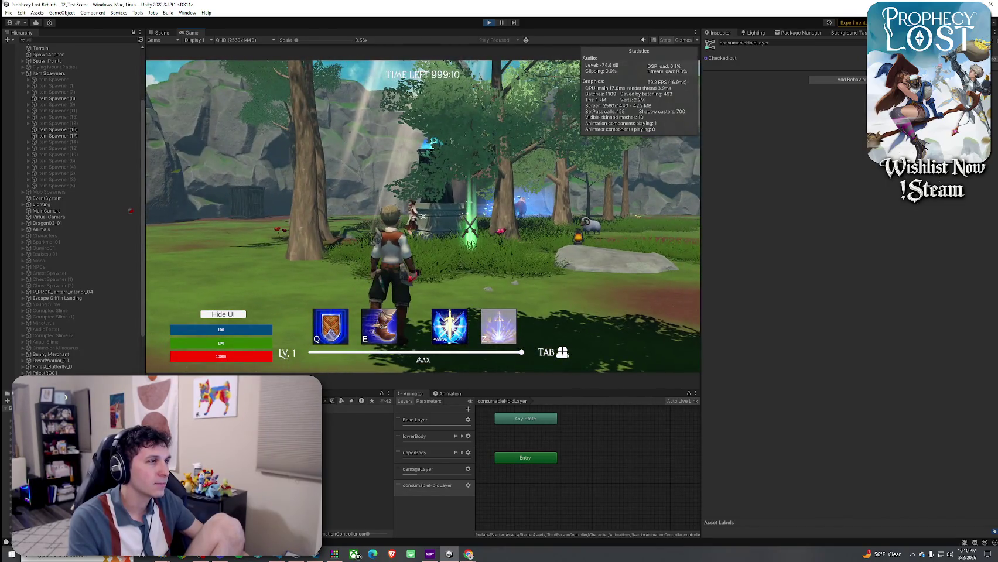
{"action": "key", "text": "w"}
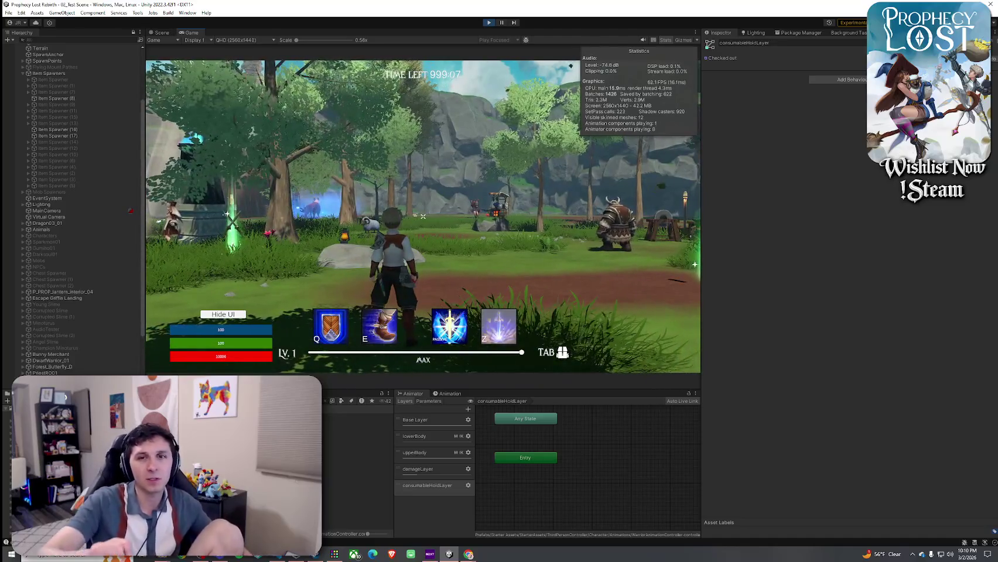
{"action": "key", "text": "w"}
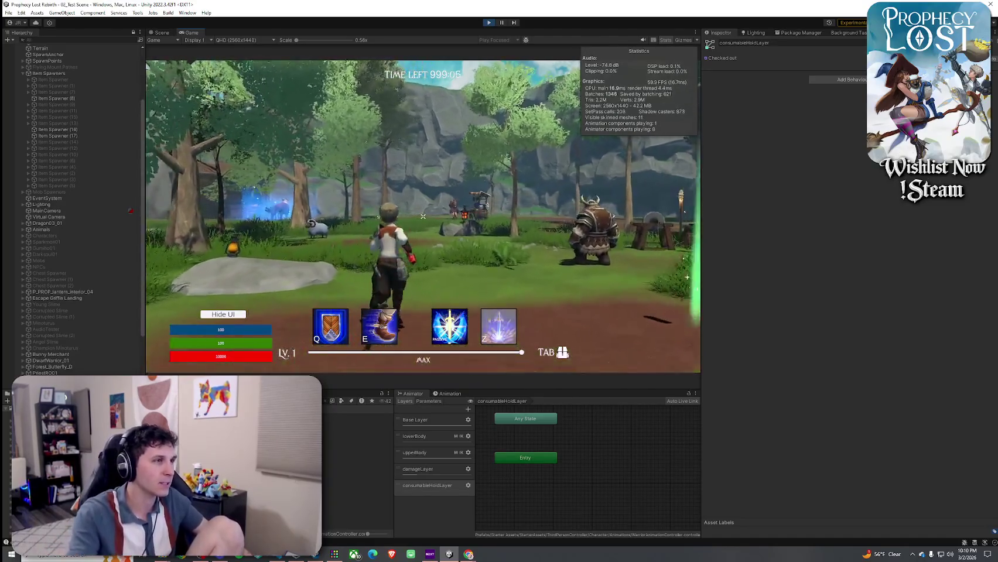
{"action": "key", "text": "w"}
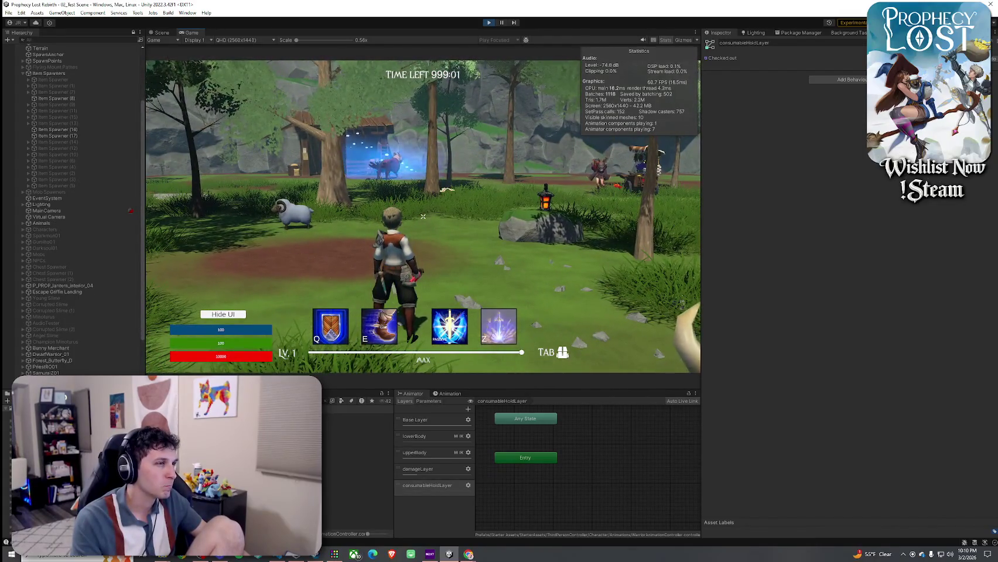
{"action": "key", "text": "w"}
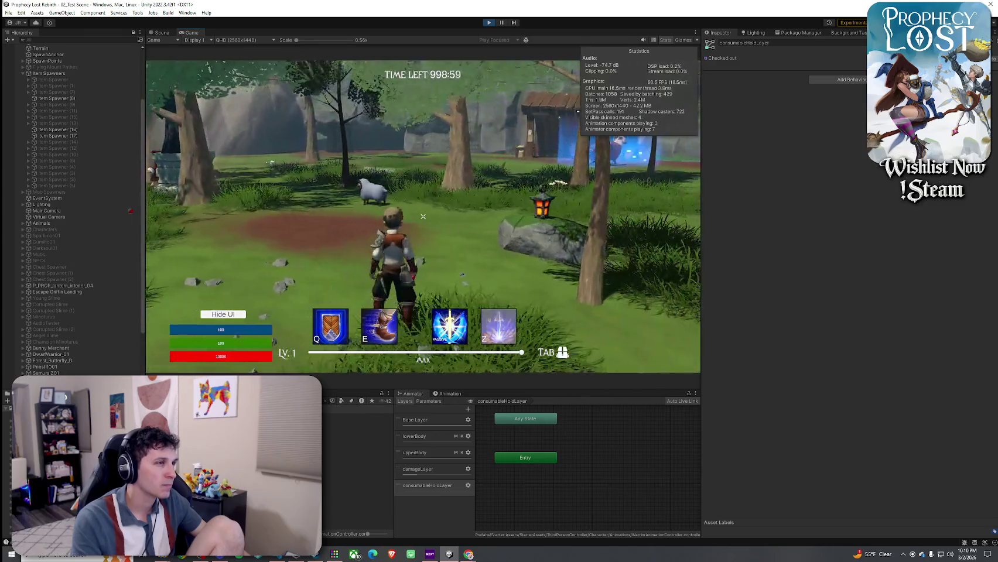
{"action": "key", "text": "w"}
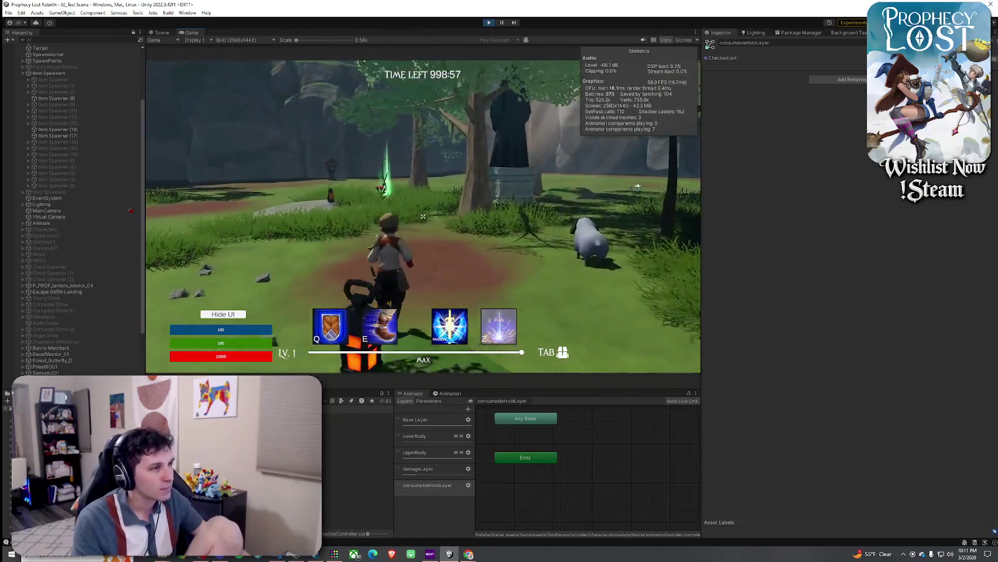
{"action": "key", "text": "w"}
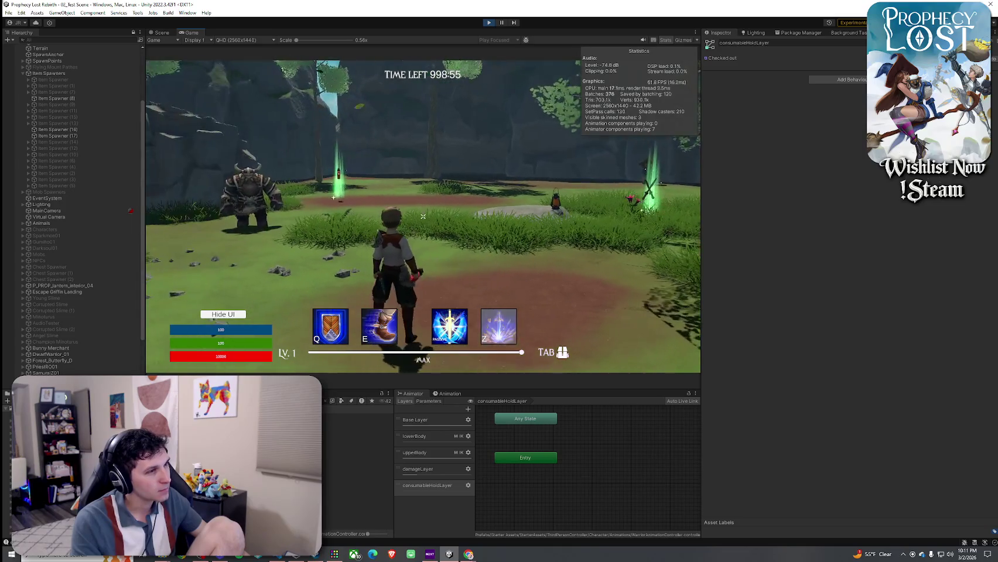
Step: Equip the red potion in the held slot, pick up the crossed swords, and test sword swings
{"action": "key", "text": "Tab"}
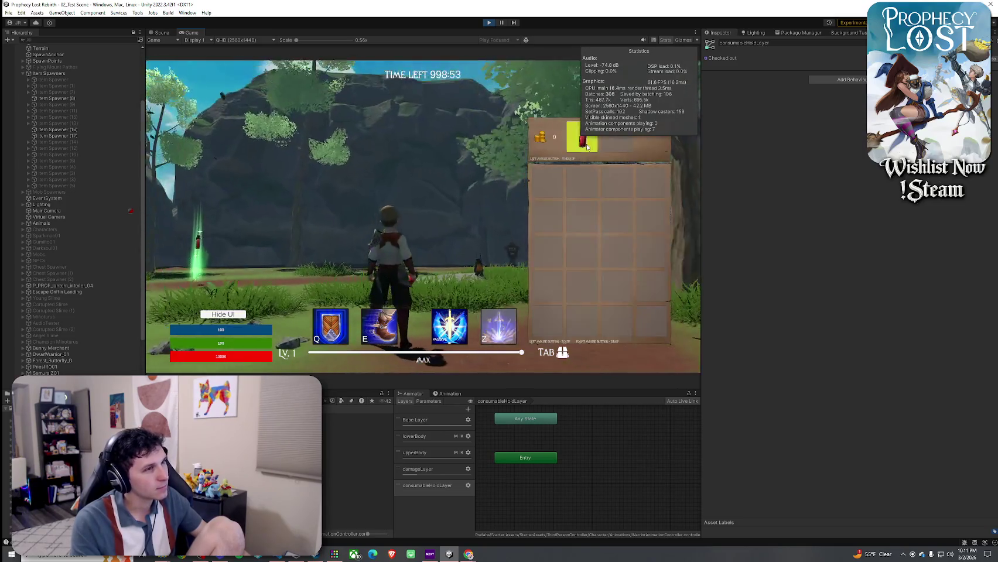
{"action": "key", "text": "Tab"}
{"action": "key", "text": "w"}
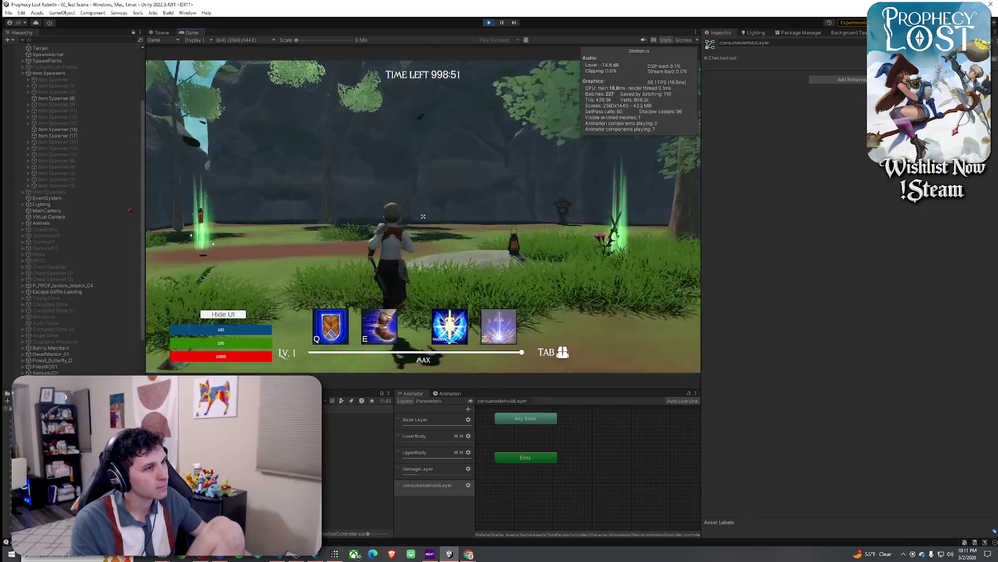
{"action": "key", "text": "Tab"}
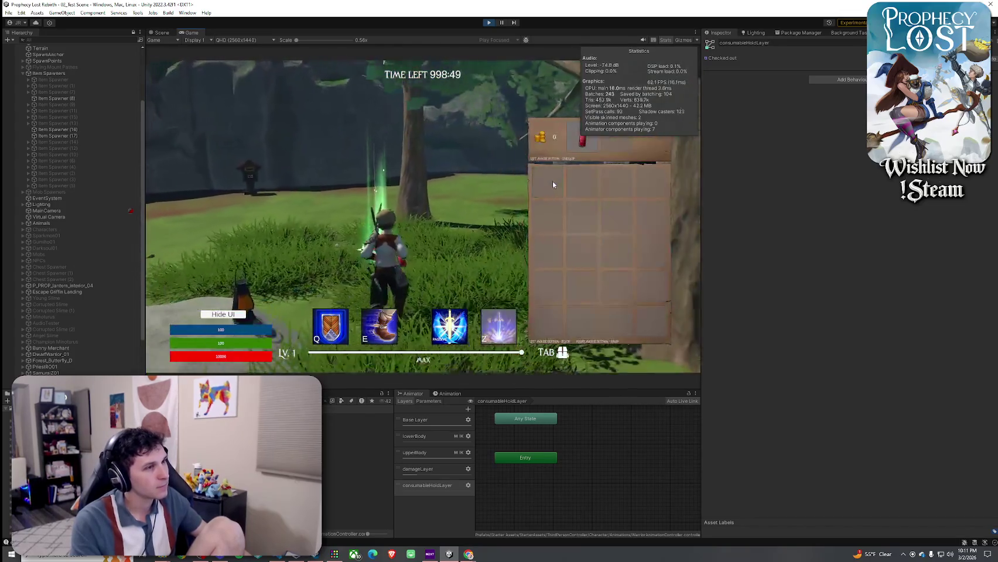
{"action": "key", "text": "Tab"}
{"action": "key", "text": "Tab"}
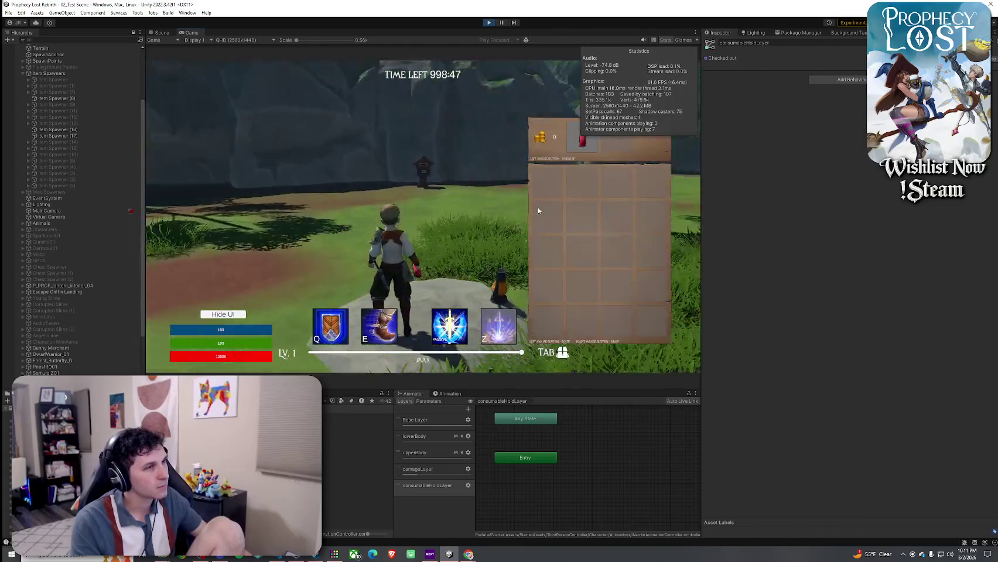
{"action": "left_click", "coordinate": [548, 181]}
{"action": "key", "text": "Tab"}
{"action": "key", "text": "w"}
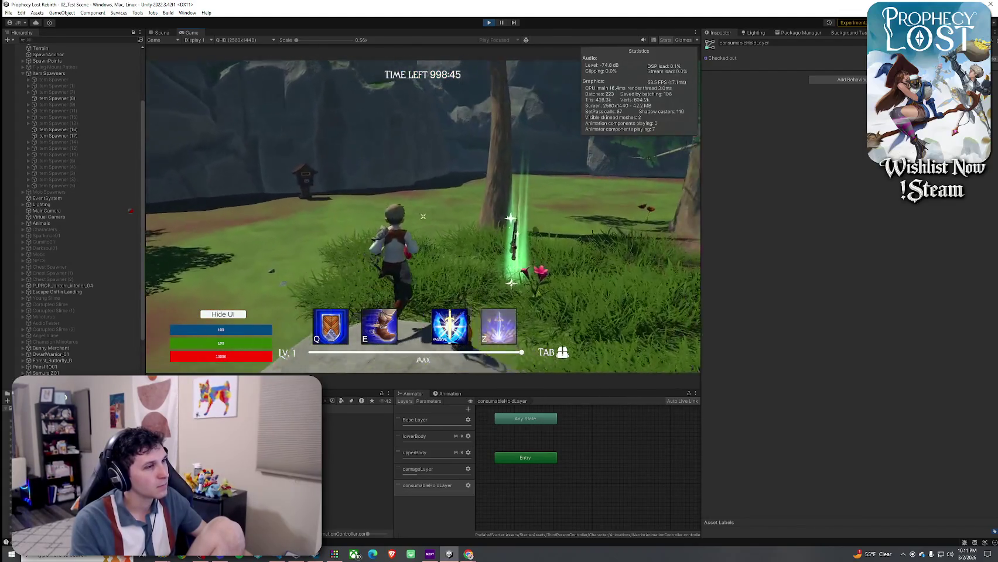
{"action": "key", "text": "Tab"}
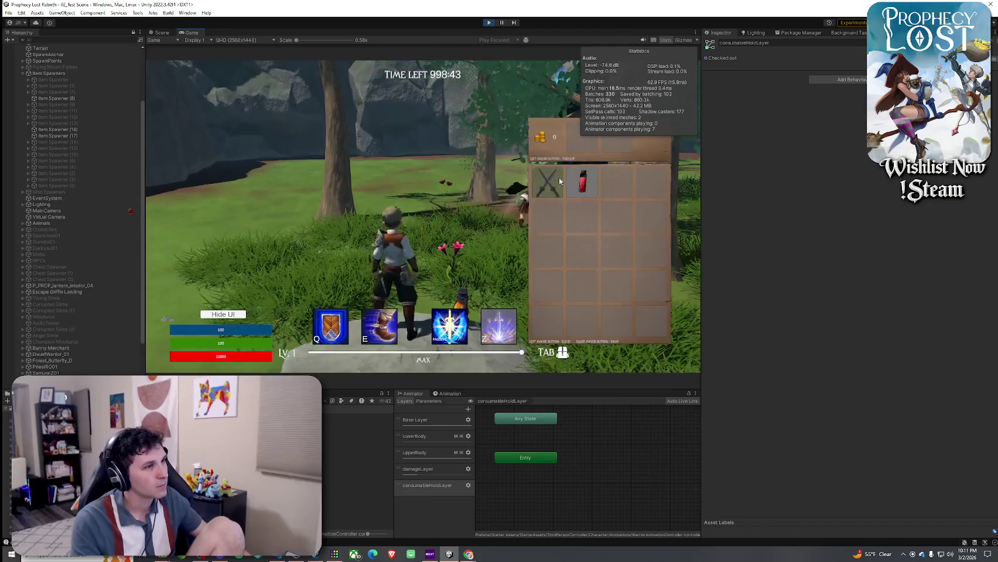
{"action": "key", "text": "Tab"}
{"action": "key", "text": "w"}
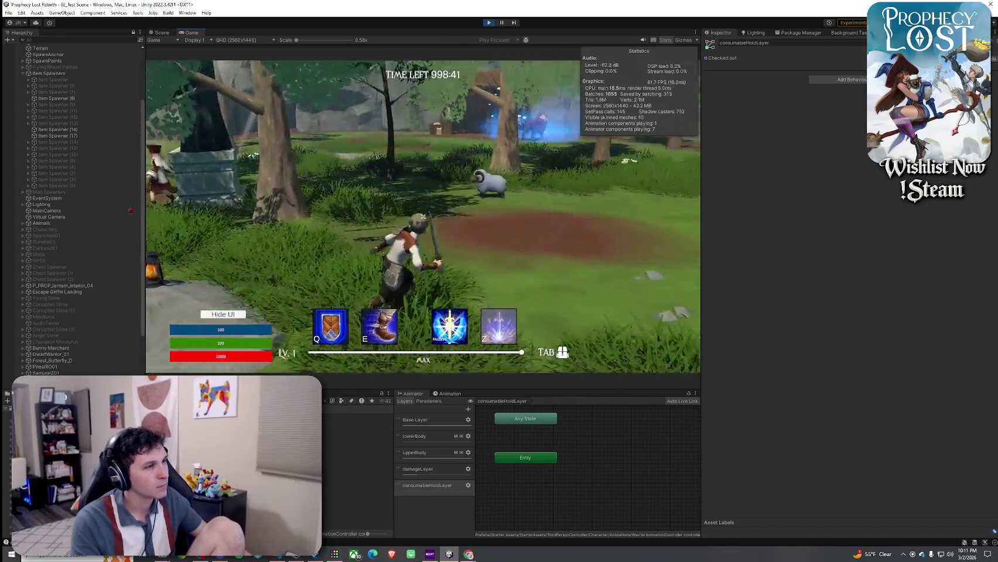
{"action": "left_click", "coordinate": [422, 217]}
{"action": "left_click", "coordinate": [422, 216]}
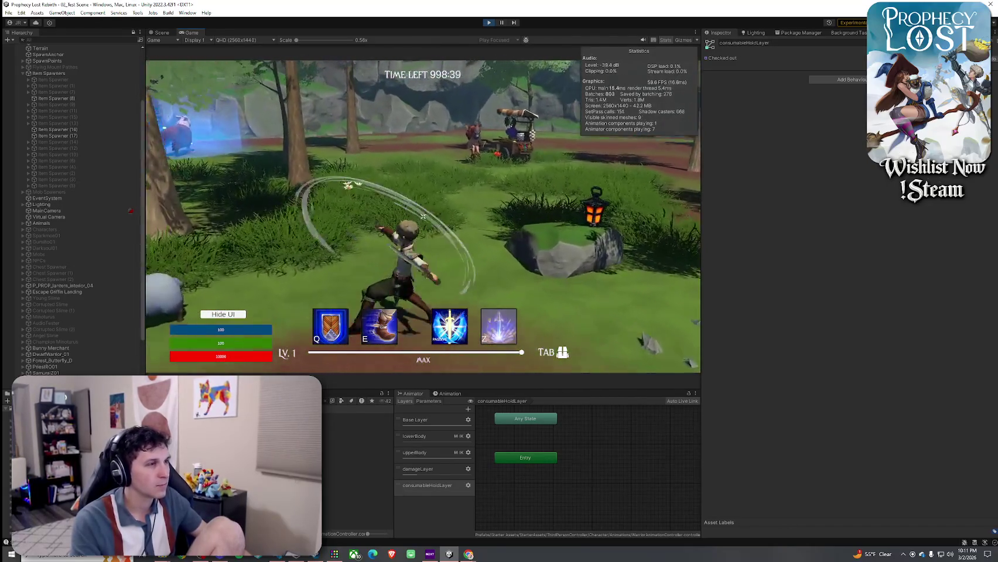
Step: Drop the red potion and crossed swords from the inventory onto the ground
{"action": "key", "text": "Tab"}
{"action": "left_click", "coordinate": [580, 178]}
{"action": "key", "text": "Tab"}
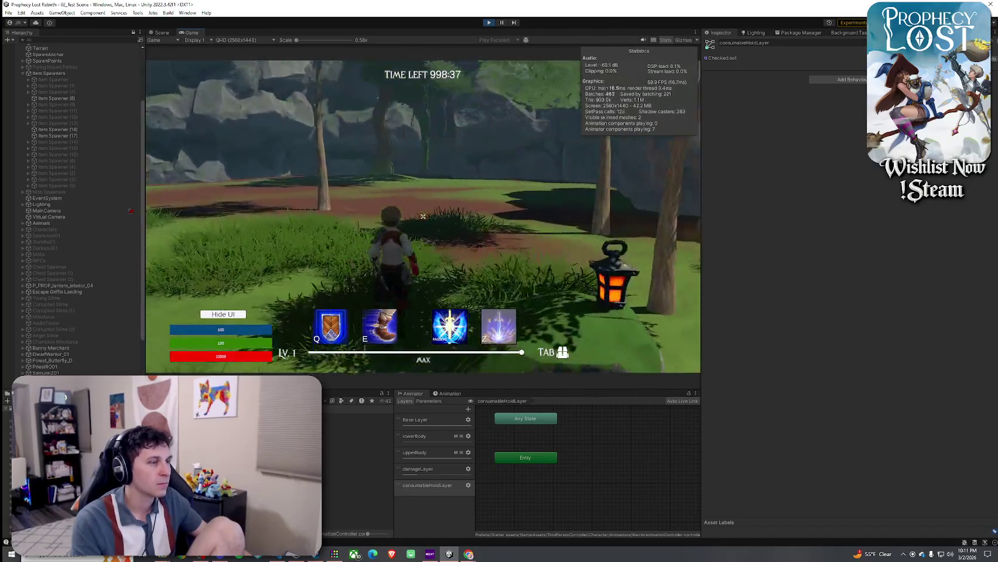
{"action": "key", "text": "Tab"}
{"action": "right_click", "coordinate": [578, 175]}
{"action": "key", "text": "Tab"}
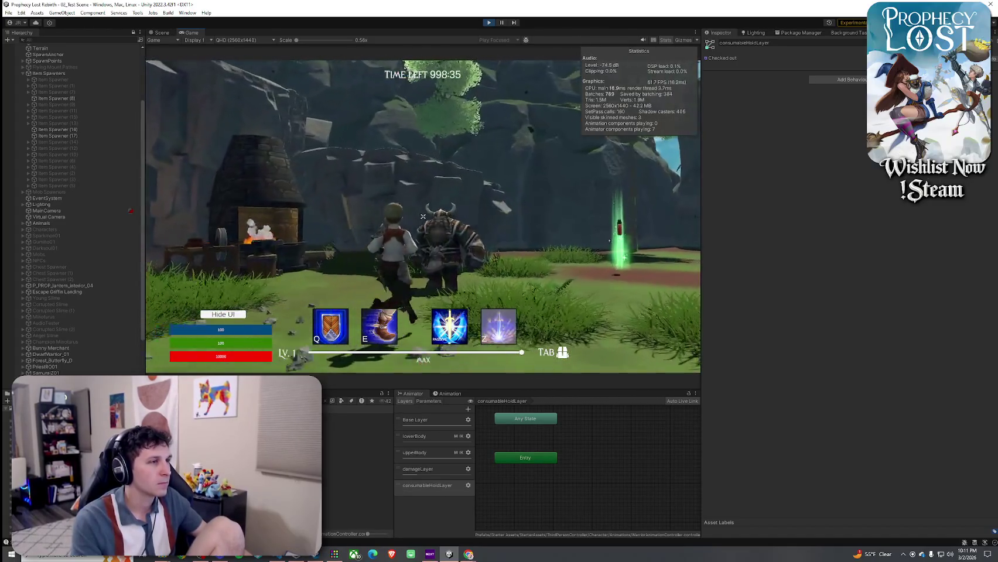
{"action": "key", "text": "Tab"}
{"action": "right_click", "coordinate": [583, 183]}
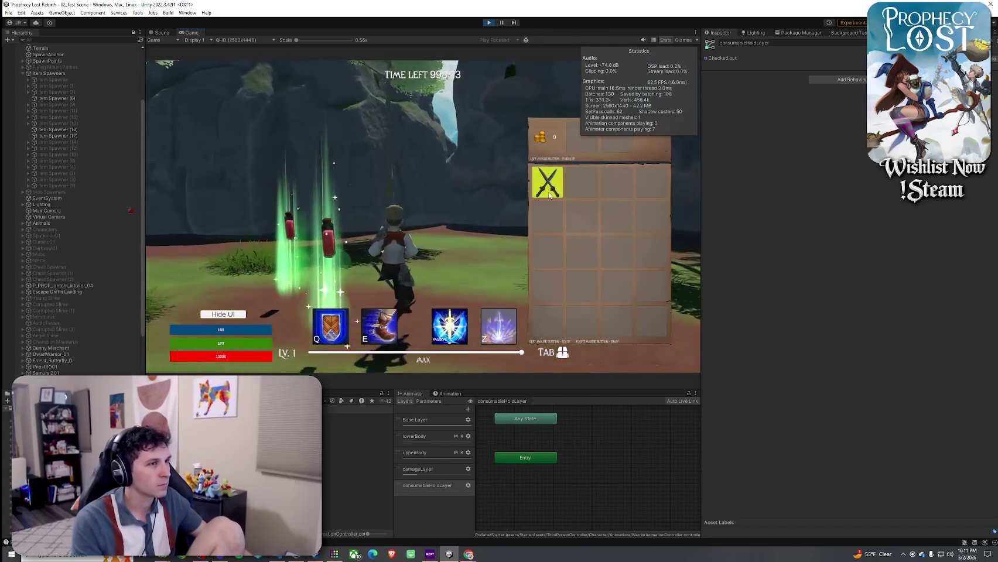
{"action": "right_click", "coordinate": [548, 182]}
{"action": "key", "text": "Tab"}
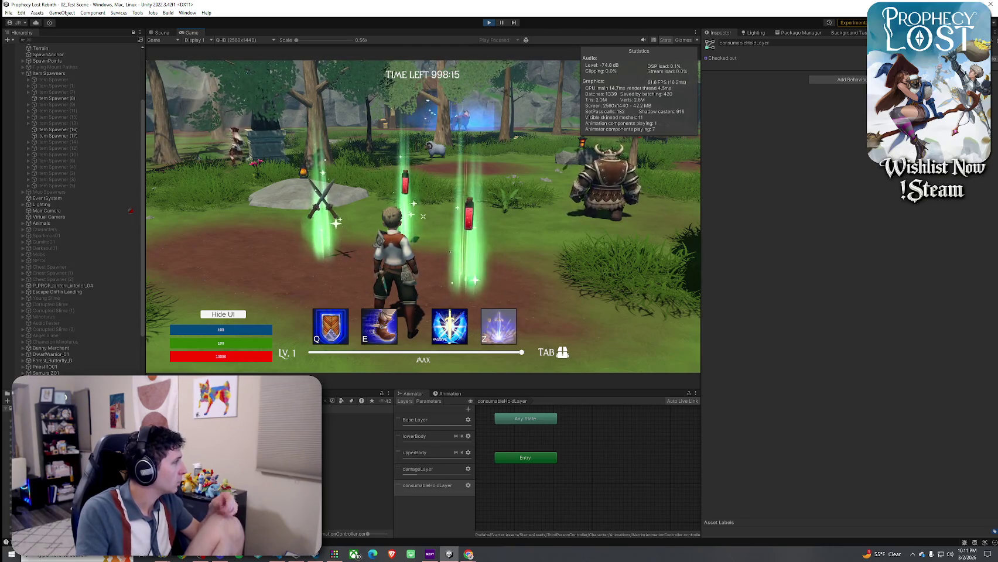
Step: Walk over the rock, pick up the red potion again, and equip it
{"action": "key", "text": "w"}
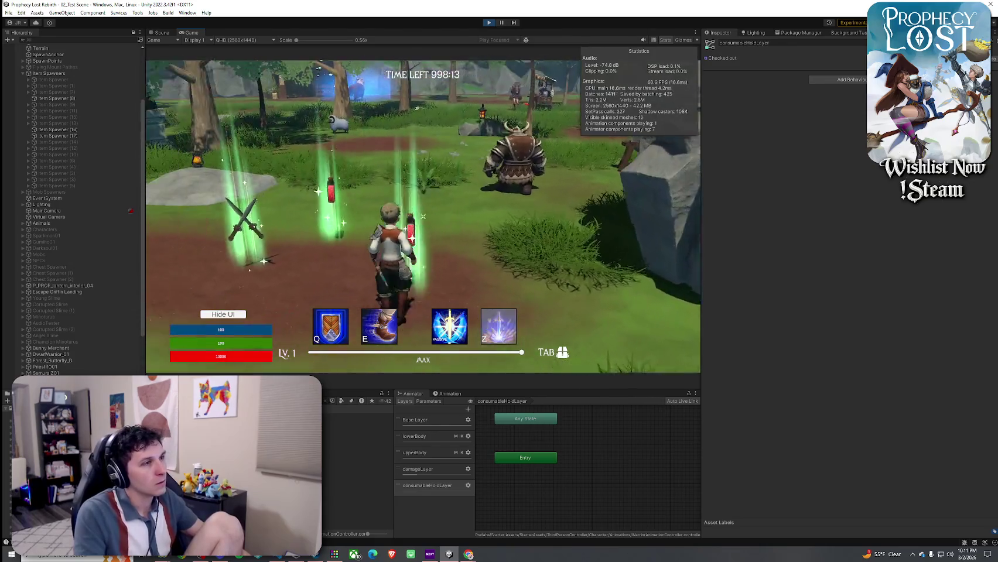
{"action": "key", "text": "Tab"}
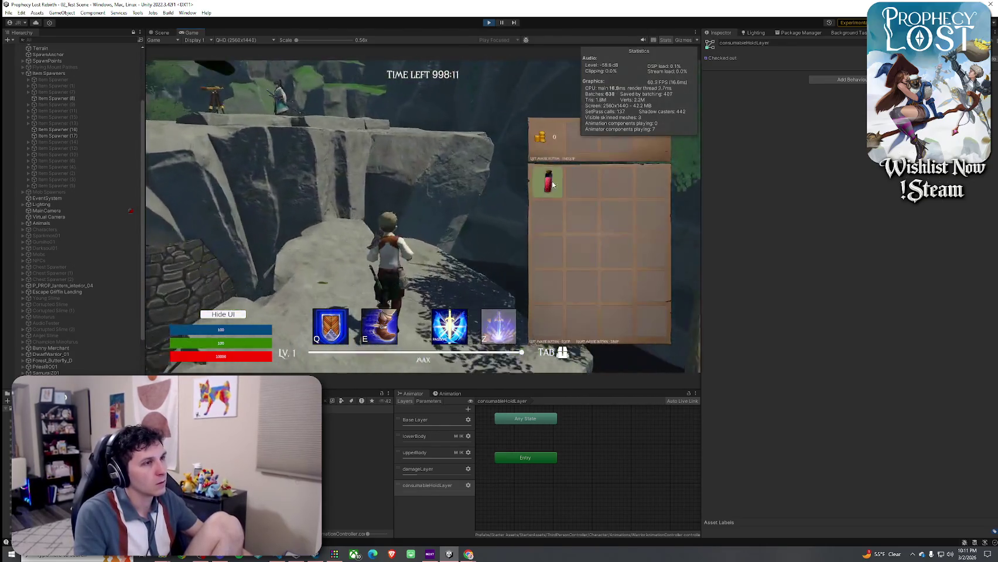
{"action": "key", "text": "Tab"}
{"action": "key", "text": "w"}
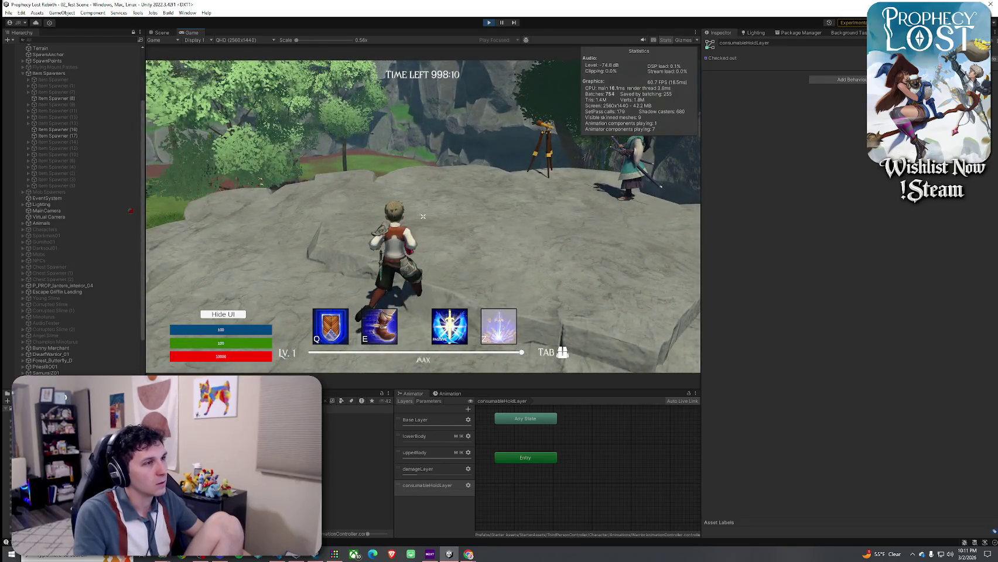
{"action": "key", "text": "w"}
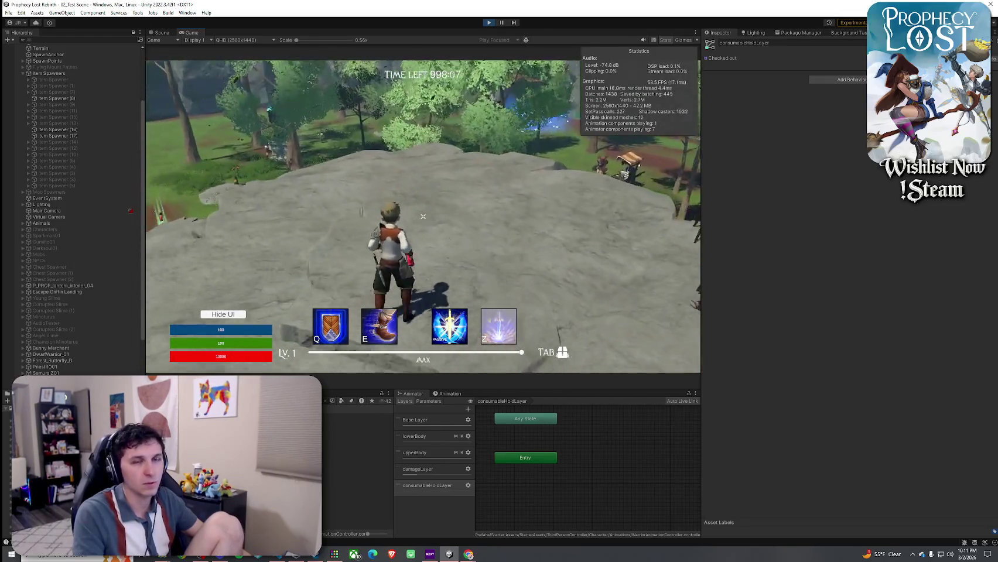
{"action": "key", "text": "Tab"}
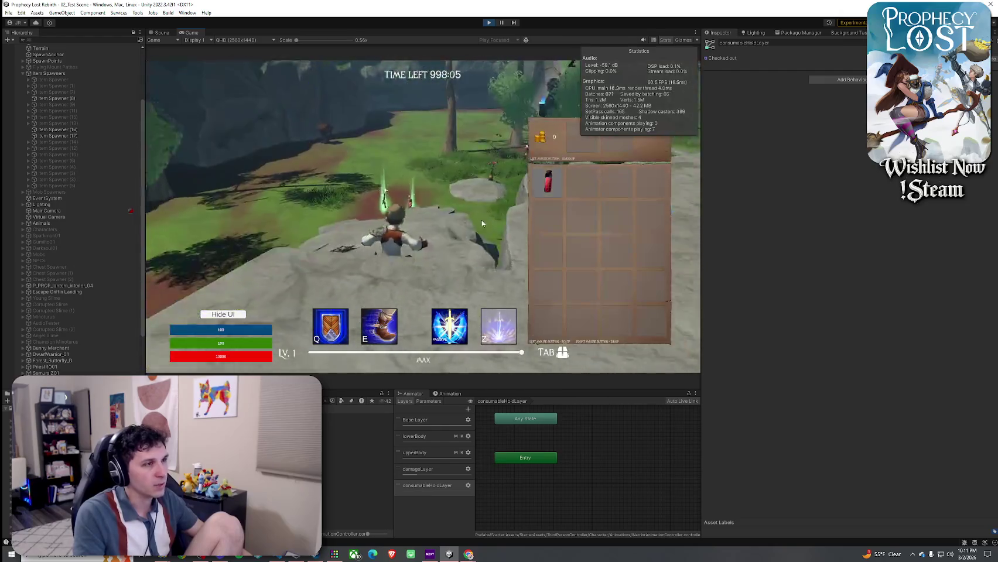
{"action": "left_click", "coordinate": [548, 181]}
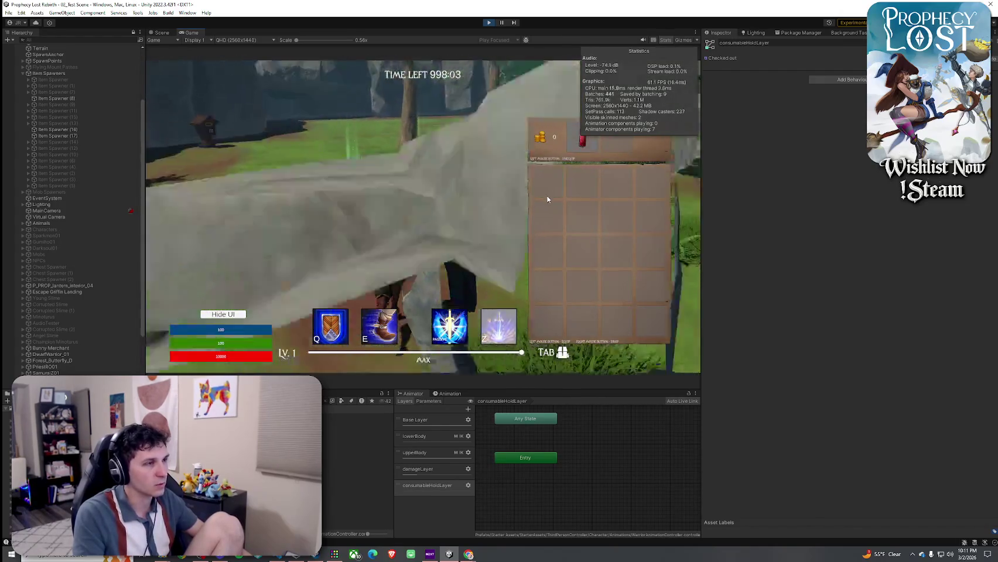
{"action": "key", "text": "Tab"}
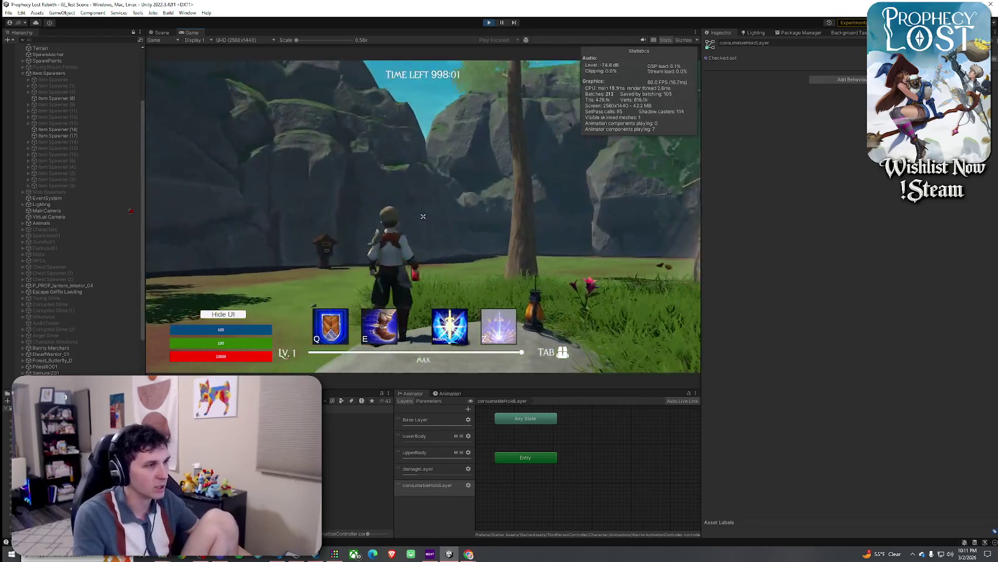
{"action": "key", "text": "w"}
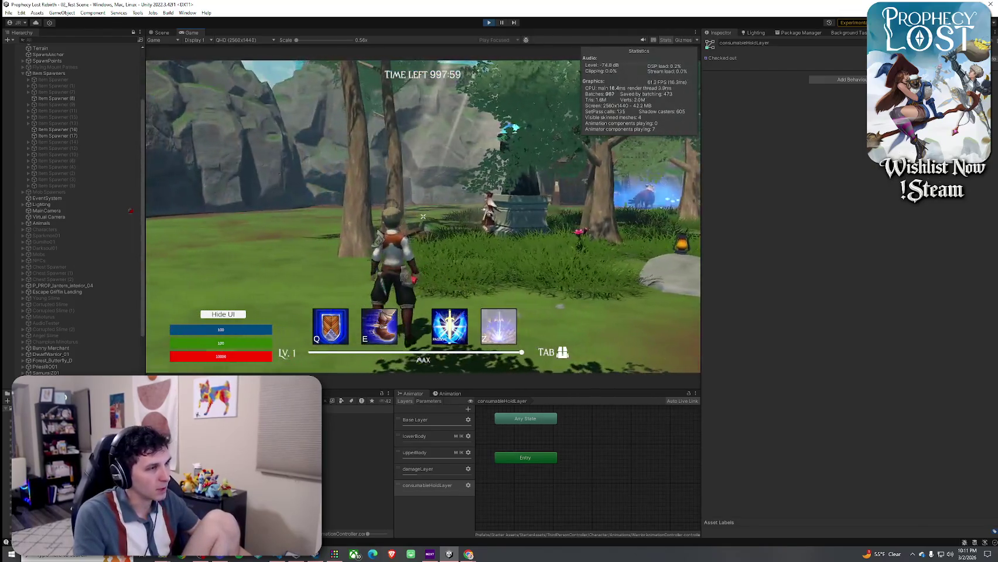
{"action": "key", "text": "w"}
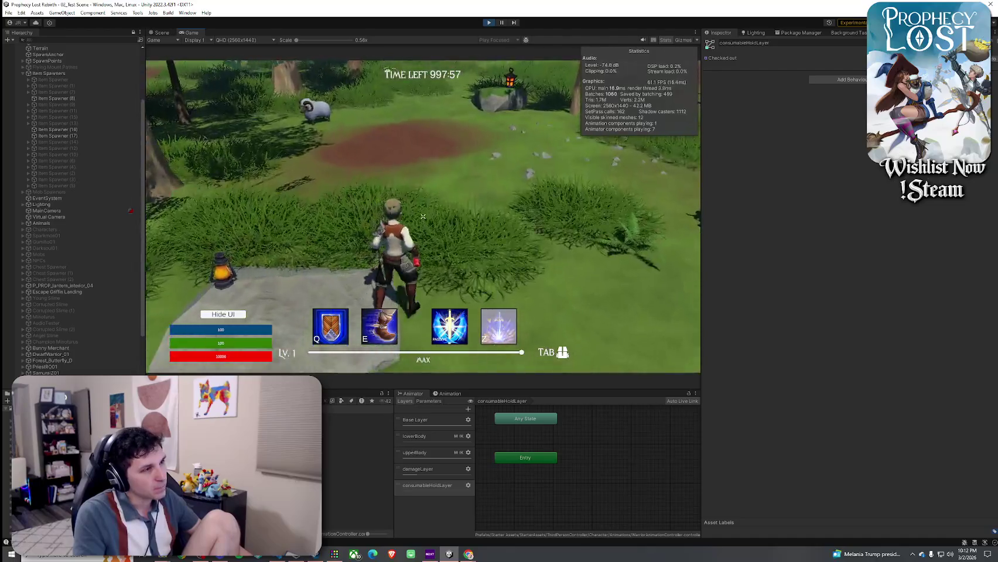
Step: Move the red potion back into the first inventory slot and confirm the crossed swords are collected
{"action": "key", "text": "Tab"}
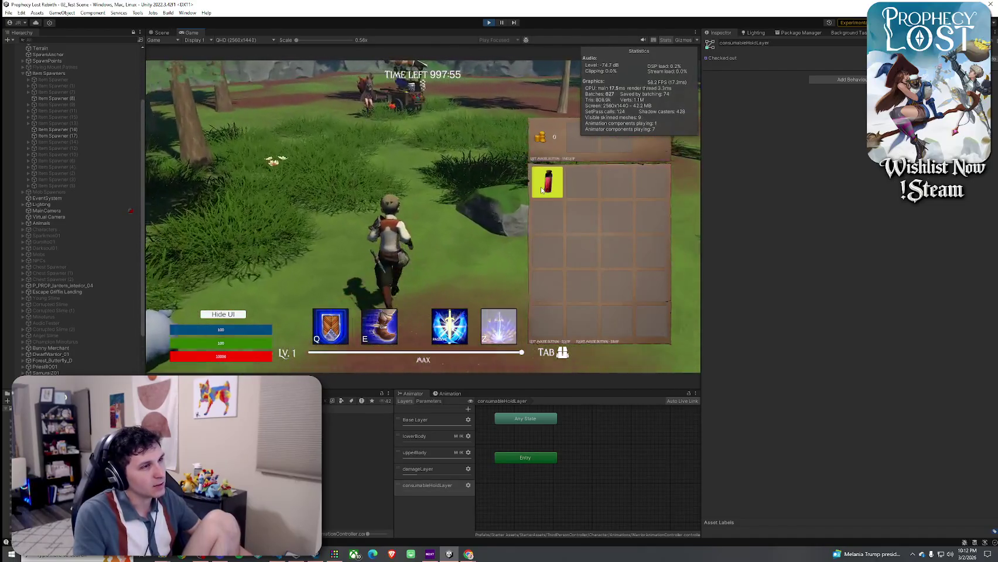
{"action": "left_click", "coordinate": [542, 189]}
{"action": "key", "text": "Tab"}
{"action": "key", "text": "Tab"}
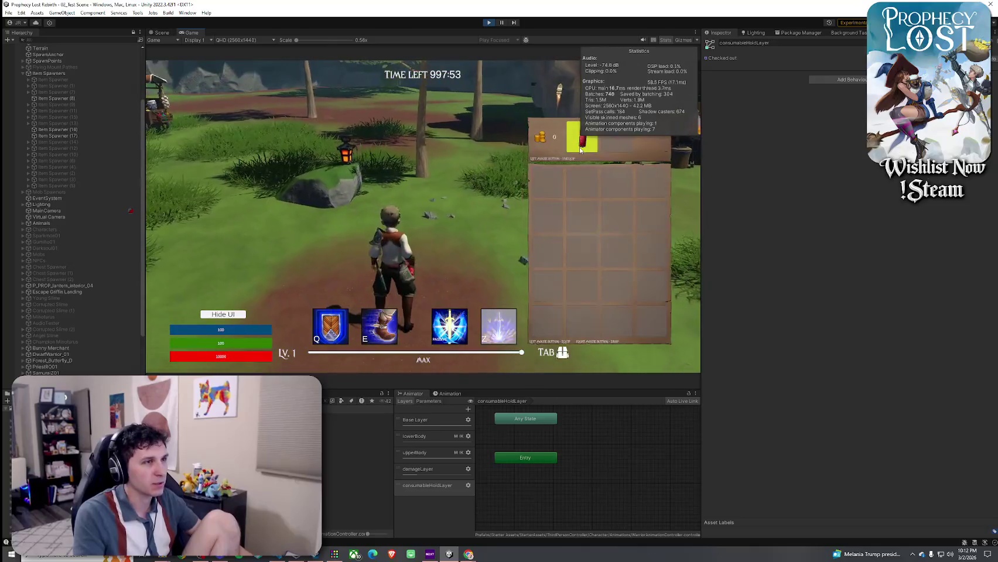
{"action": "left_click", "coordinate": [580, 151]}
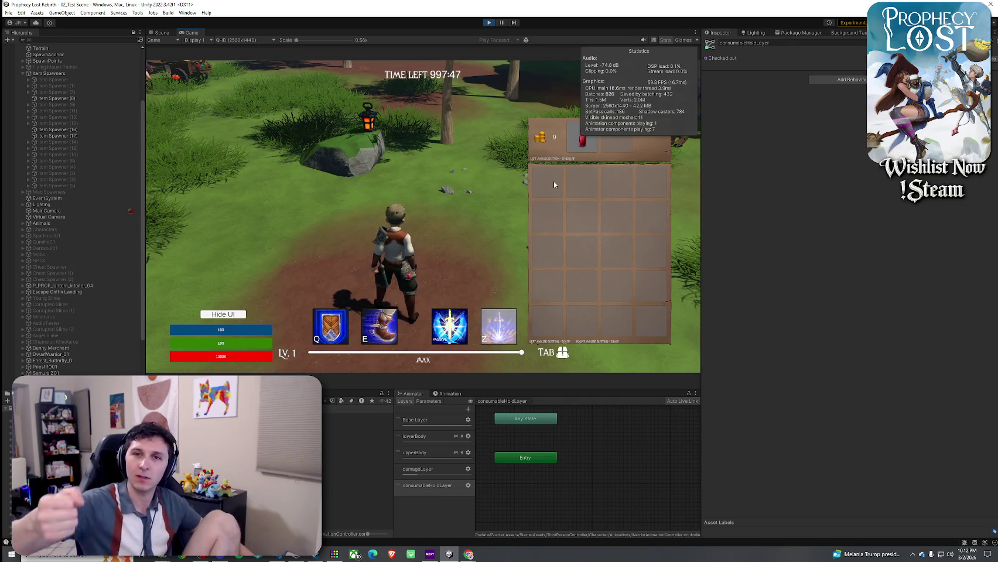
{"action": "key", "text": "Tab"}
{"action": "key", "text": "Tab"}
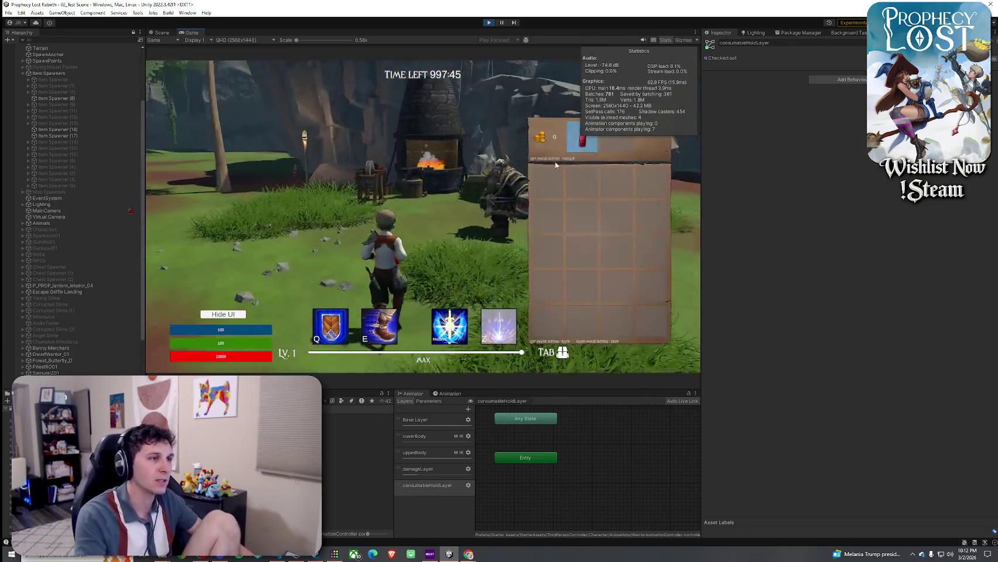
{"action": "key", "text": "Tab"}
{"action": "key", "text": "w"}
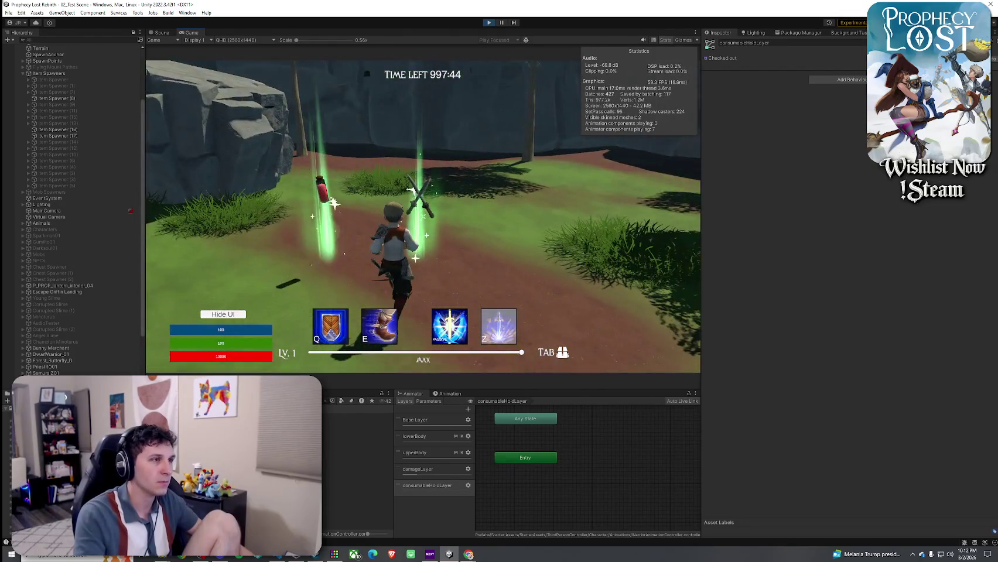
{"action": "key", "text": "Tab"}
{"action": "key", "text": "Tab"}
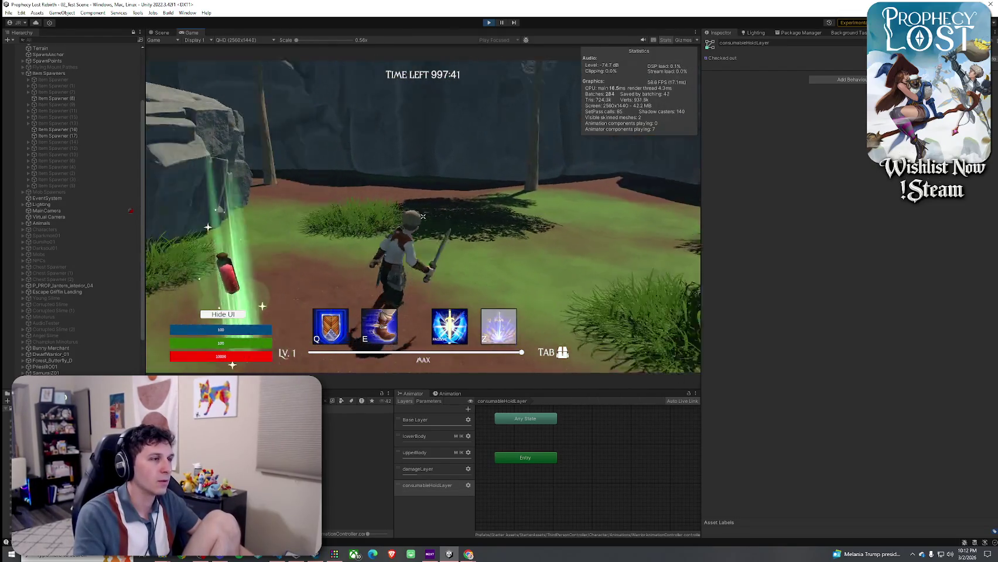
Step: Run to the forge and attack the minotaur with repeated sword swings
{"action": "key", "text": "w"}
{"action": "key", "text": "w"}
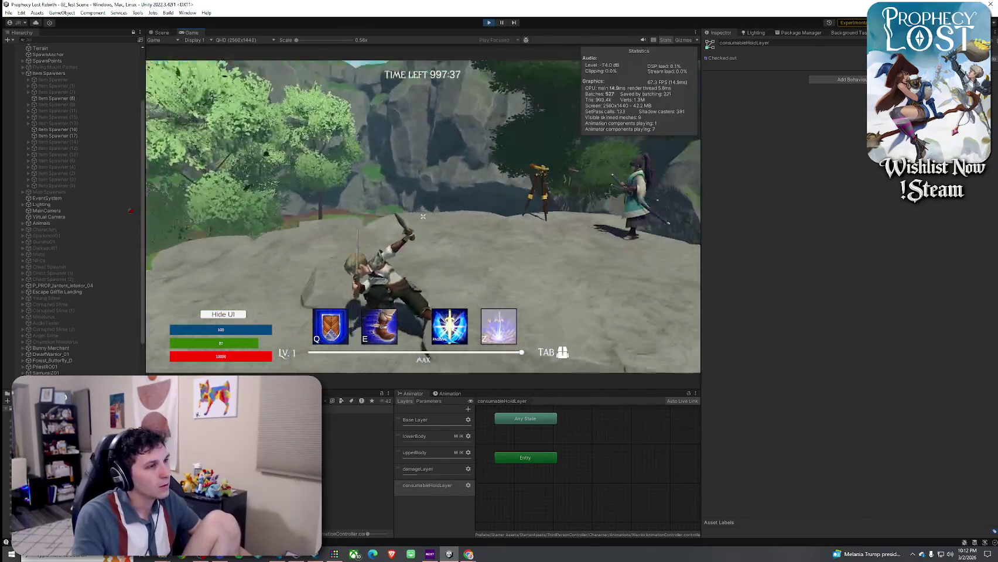
{"action": "key", "text": "w"}
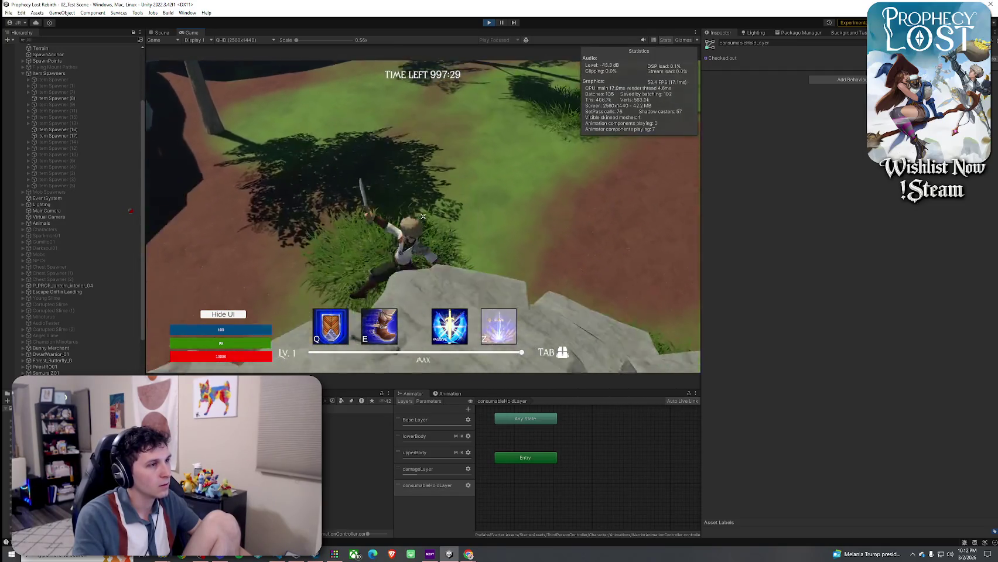
{"action": "key", "text": "w"}
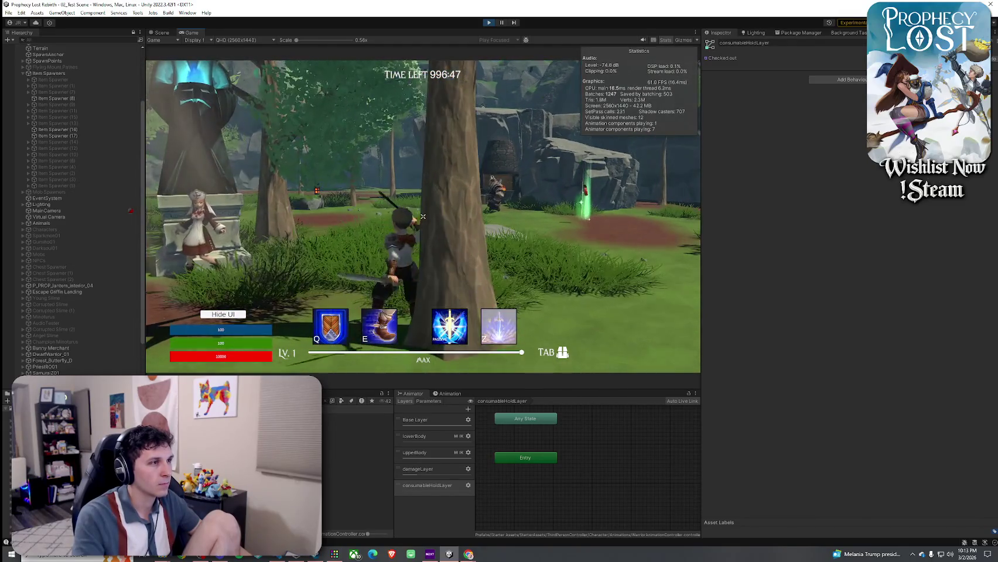
{"action": "left_click", "coordinate": [423, 217]}
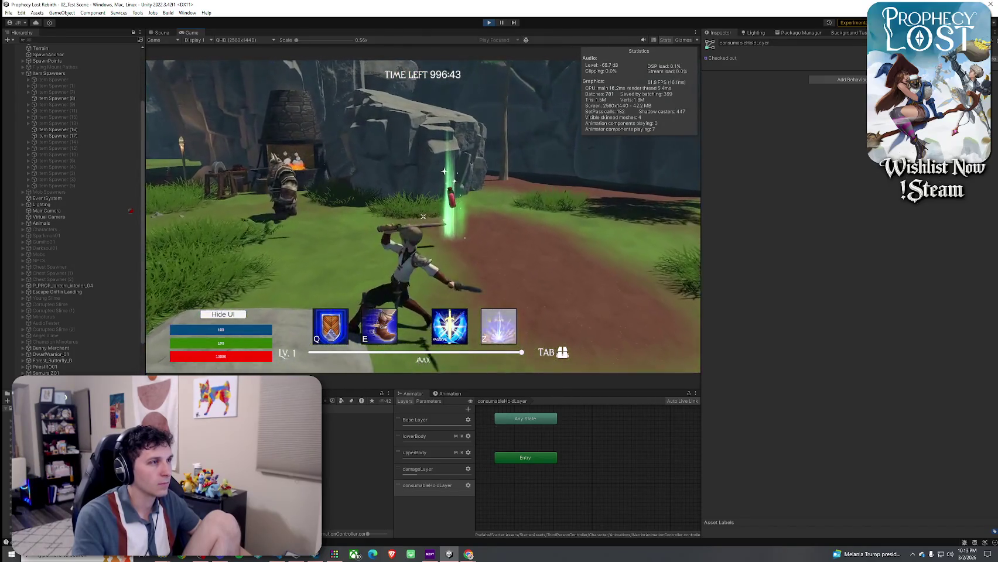
{"action": "left_click", "coordinate": [423, 216]}
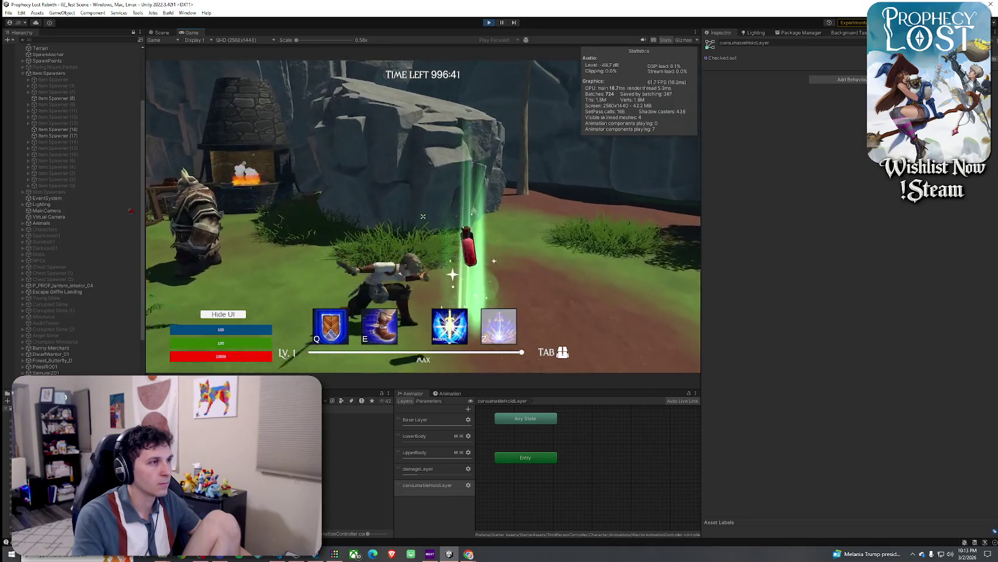
{"action": "left_click", "coordinate": [422, 217]}
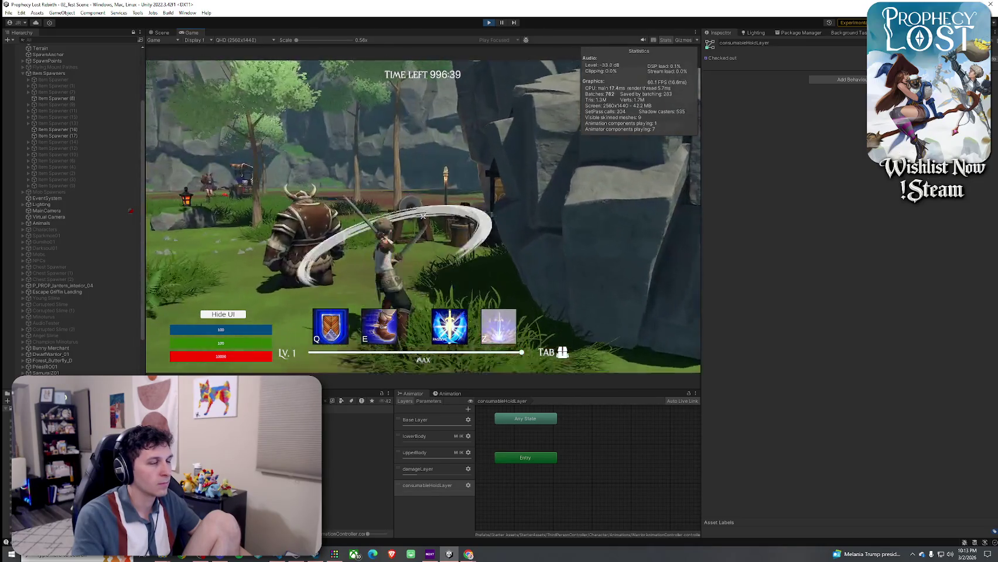
{"action": "left_click", "coordinate": [423, 217]}
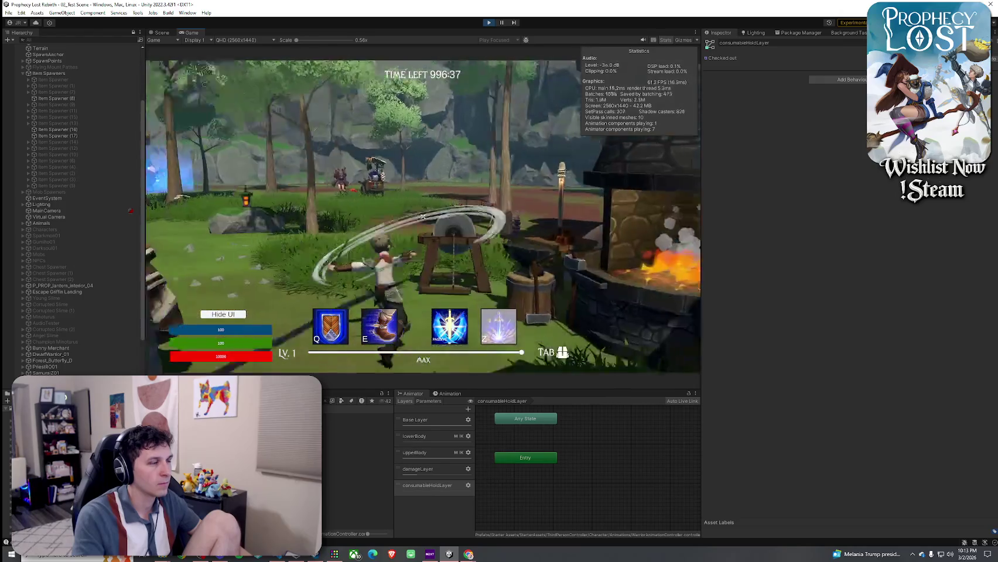
{"action": "left_click", "coordinate": [423, 217]}
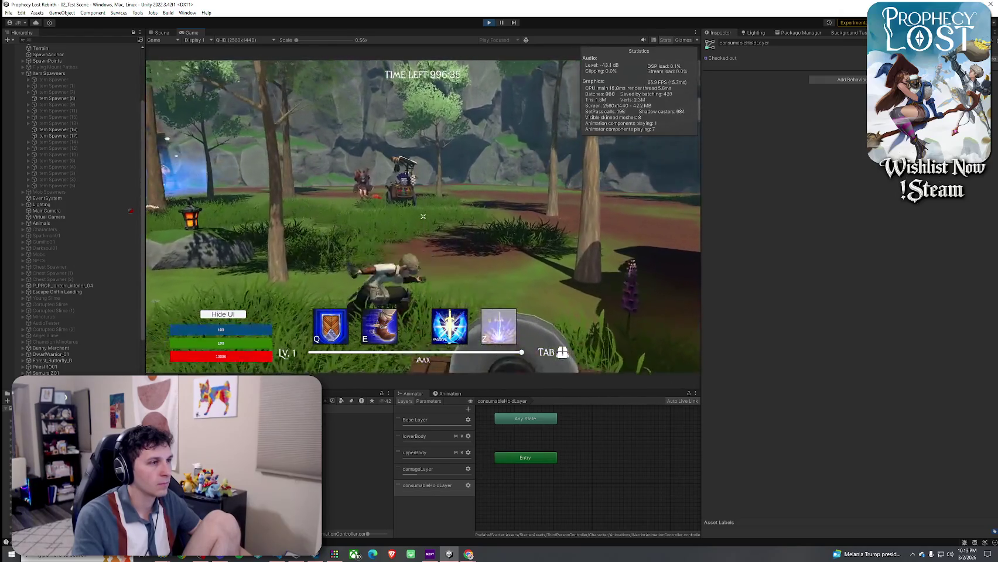
{"action": "left_click", "coordinate": [423, 217]}
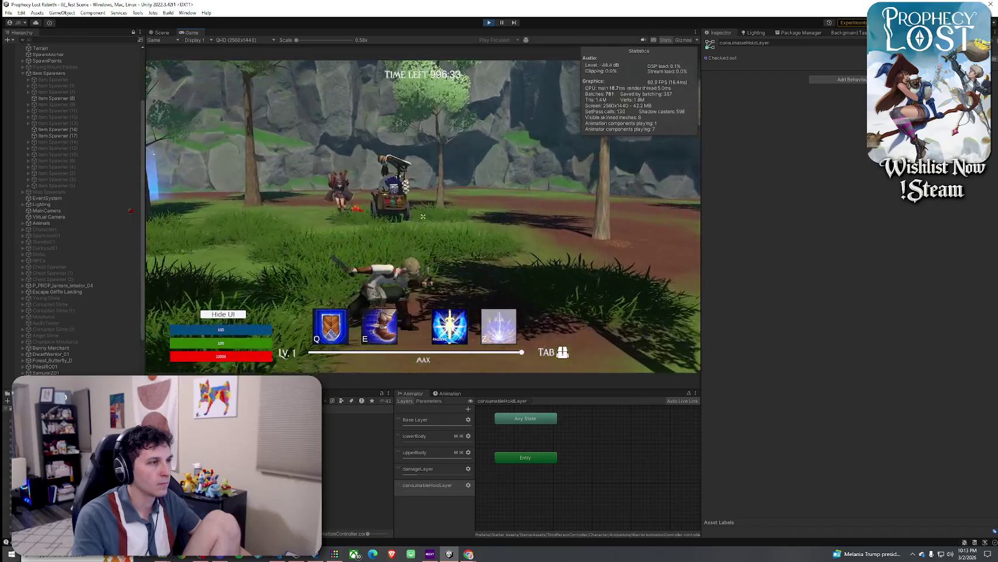
{"action": "left_click", "coordinate": [423, 217]}
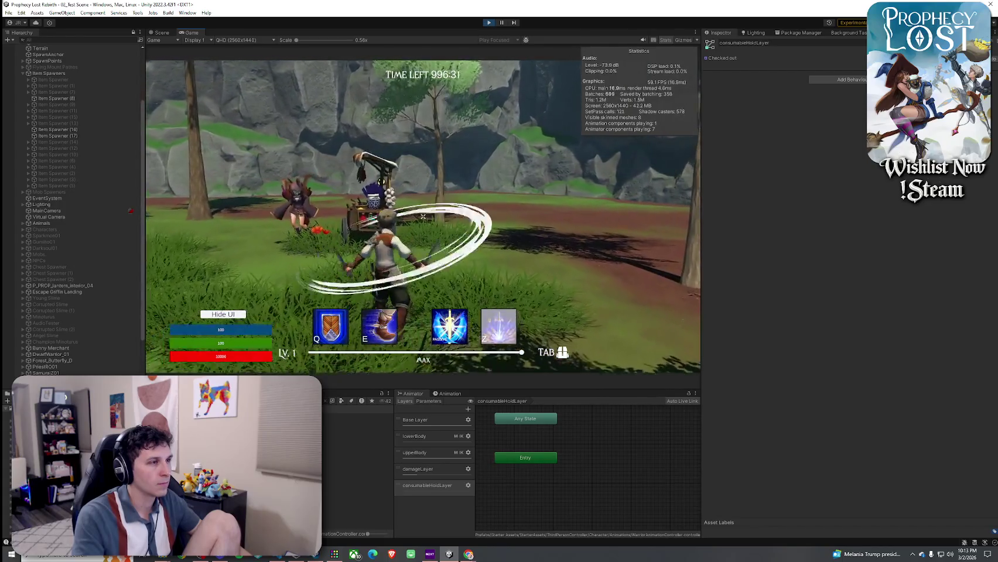
{"action": "key", "text": "w"}
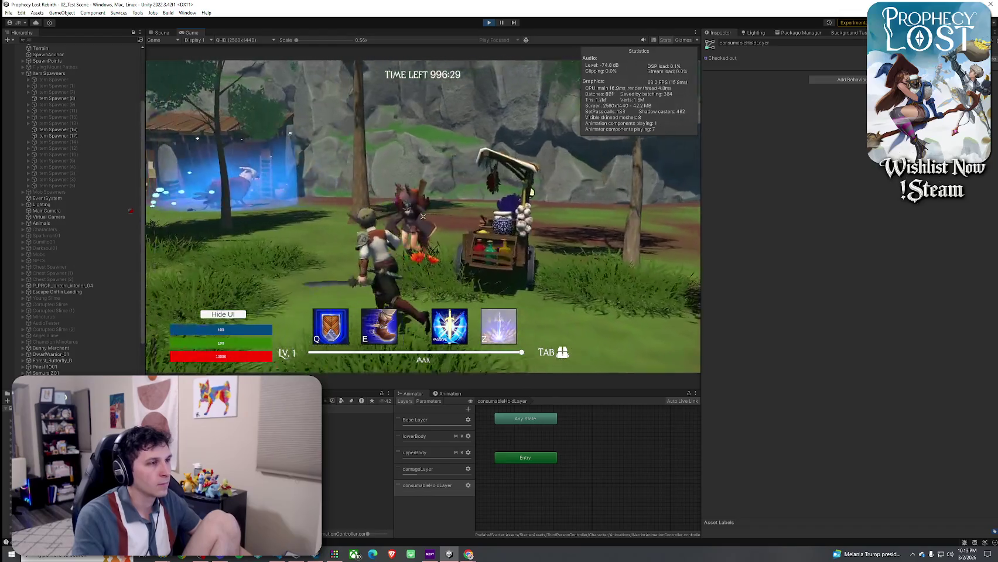
{"action": "key", "text": "w"}
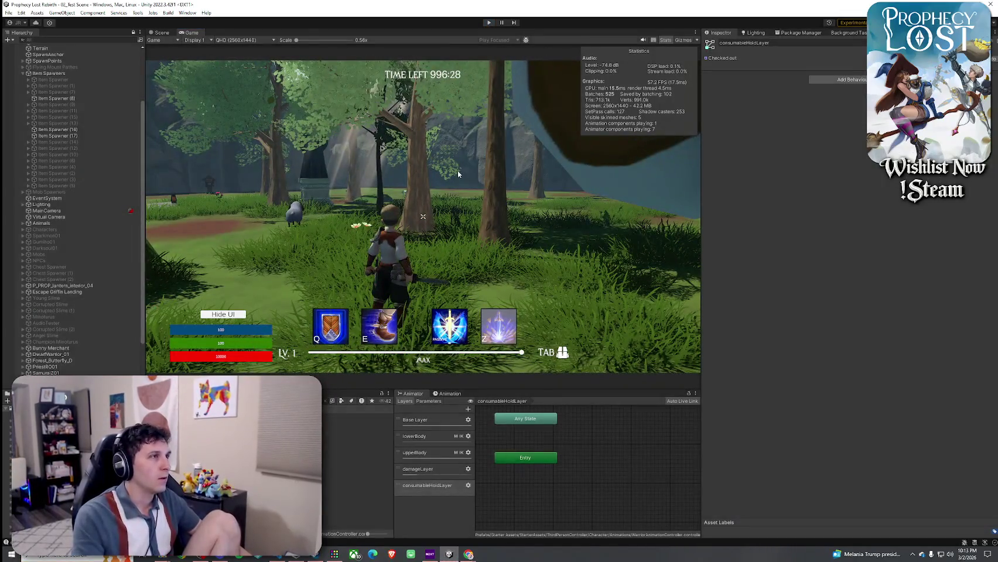
Step: Stop Play mode, save the scene, and open Player.cs in the code editor
{"action": "key", "text": "ctrl+p"}
{"action": "left_click", "coordinate": [8, 12]}
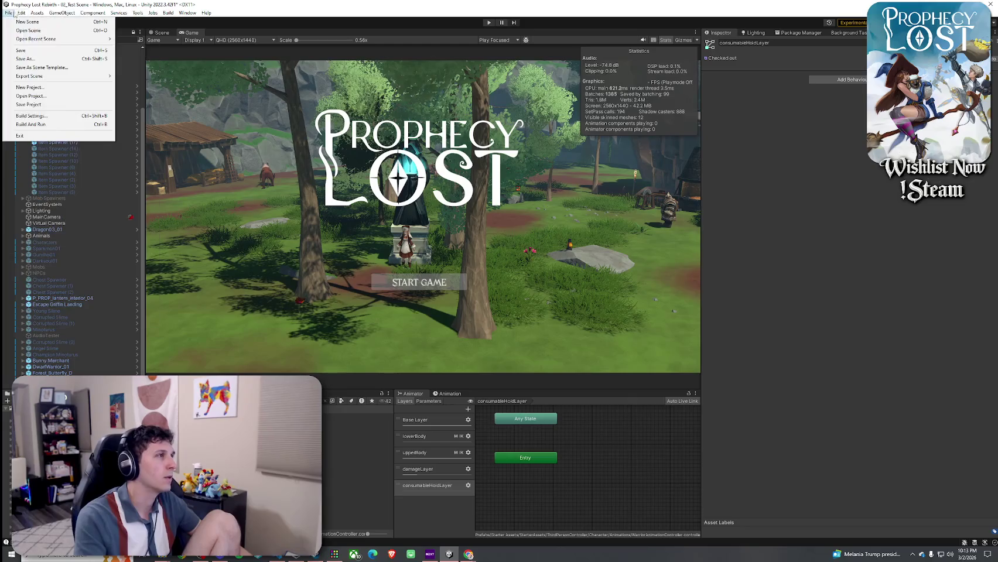
{"action": "left_click", "coordinate": [23, 45]}
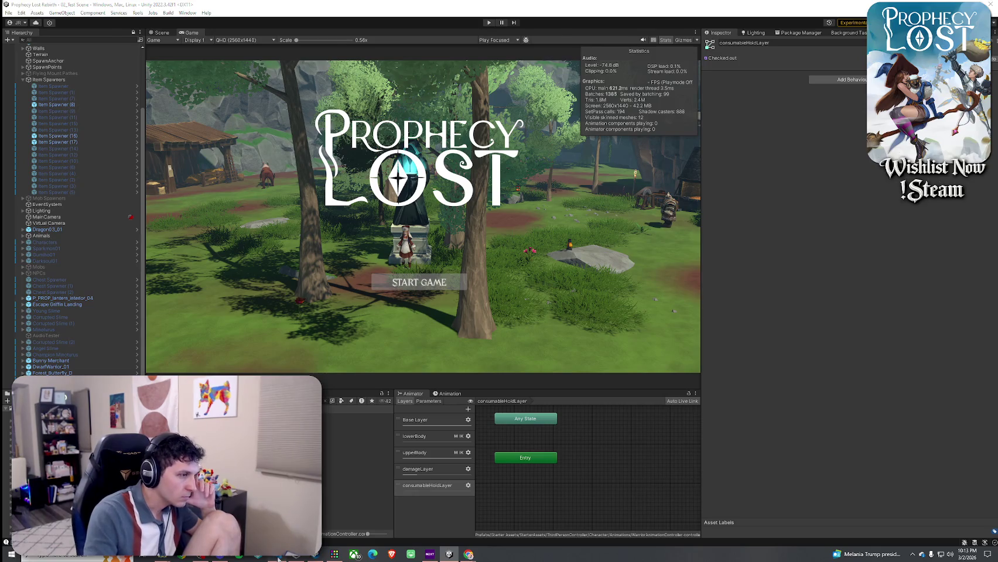
{"action": "key", "text": "alt+Tab"}
{"action": "left_click", "coordinate": [232, 47]}
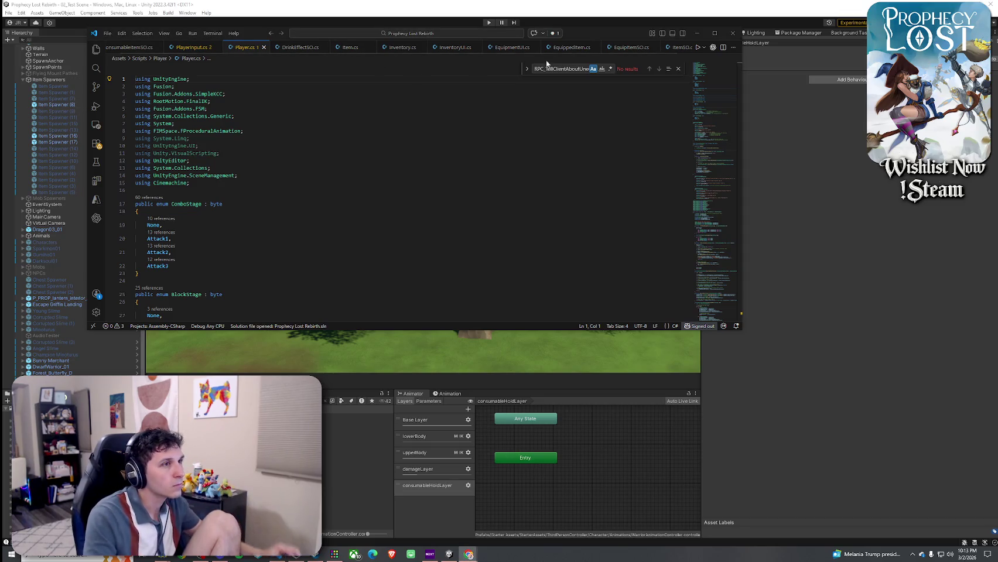
Step: Find the [Networked properties and add a Consumable Items header line after the method
{"action": "key", "text": "ctrl+f"}
{"action": "type", "text": "[Networked"}
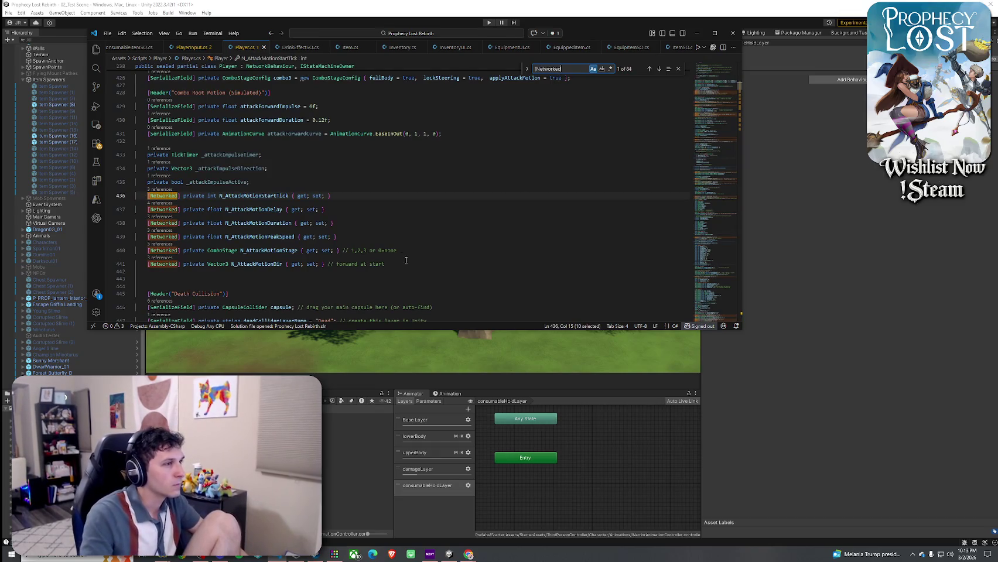
{"action": "scroll", "coordinate": [405, 260], "scroll_direction": "up", "scroll_amount": 10}
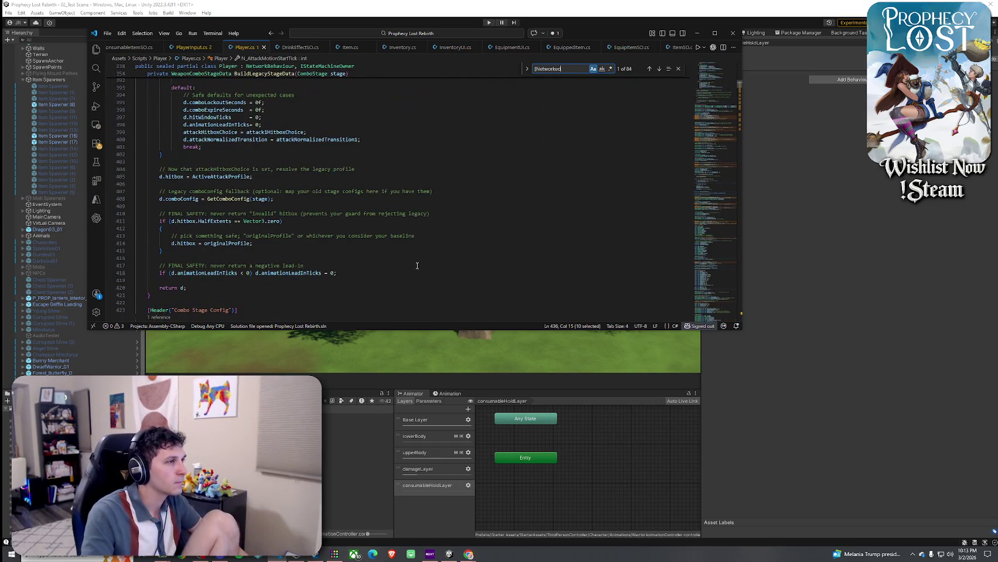
{"action": "scroll", "coordinate": [452, 217], "scroll_direction": "down", "scroll_amount": 9}
{"action": "scroll", "coordinate": [457, 176], "scroll_direction": "up", "scroll_amount": 5}
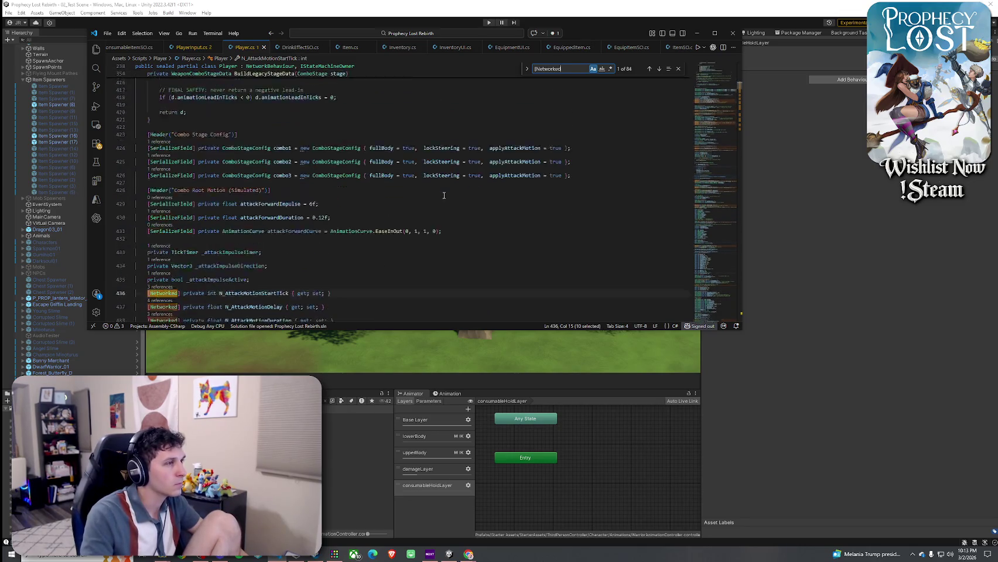
{"action": "left_click", "coordinate": [299, 199]}
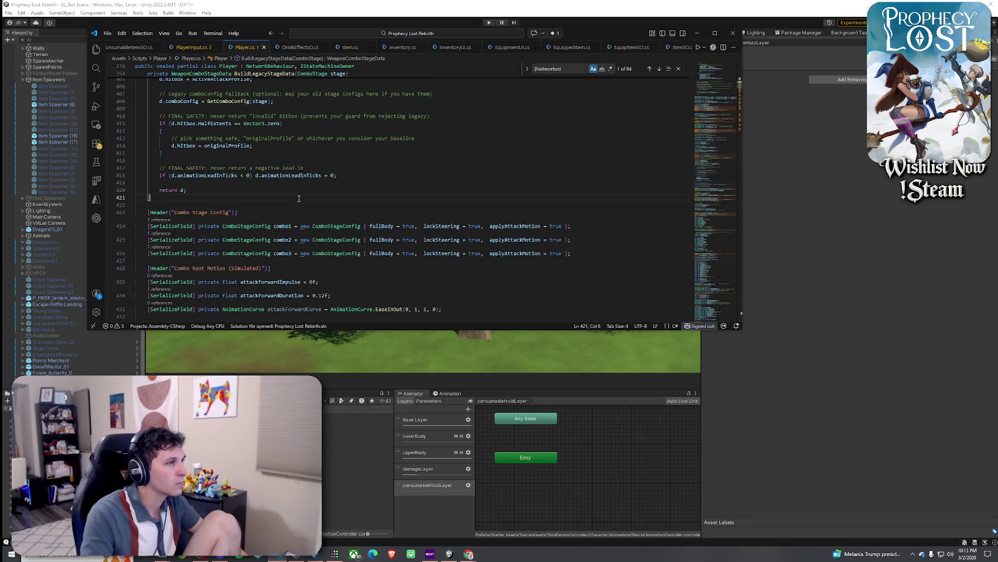
{"action": "key", "text": "Return"}
{"action": "key", "text": "Return"}
{"action": "type", "text": "[Header"}
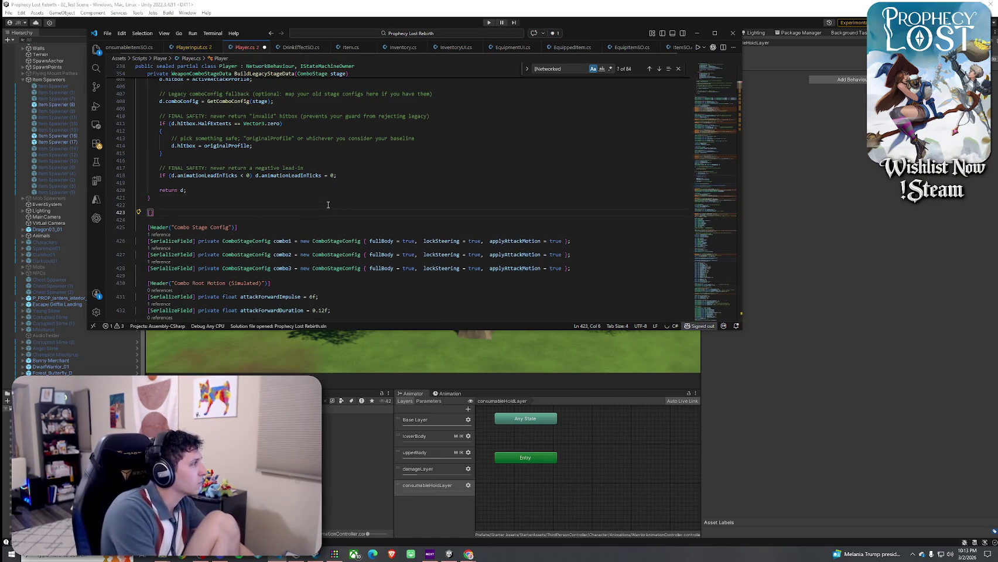
{"action": "type", "text": "(\""}
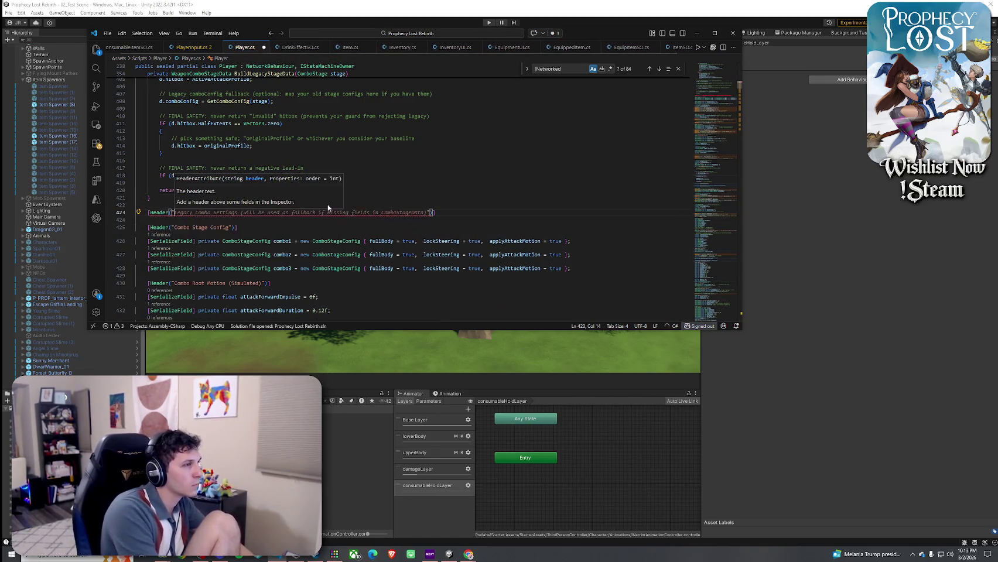
{"action": "type", "text": "Consumable"}
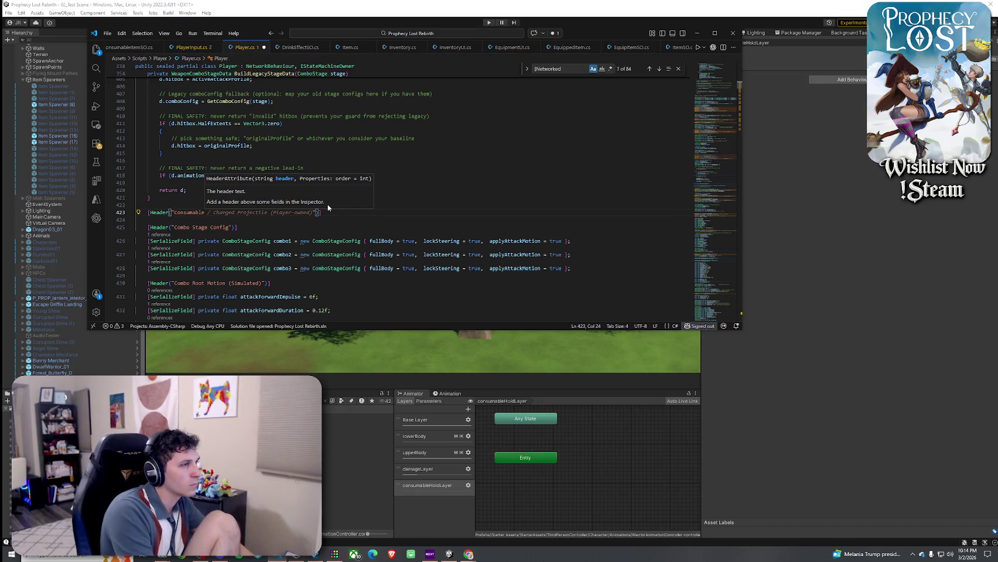
{"action": "type", "text": " Items"}
Step: Turn the header into a //consumables comment and paste the three networked consumable properties below it
{"action": "left_click_drag", "start_coordinate": [234, 212], "coordinate": [155, 208]}
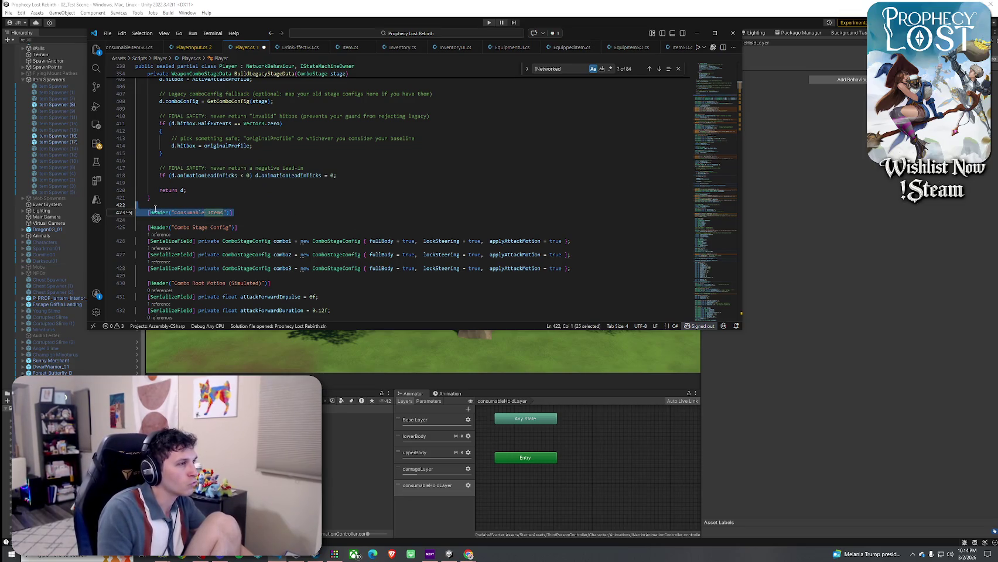
{"action": "left_click_drag", "start_coordinate": [233, 213], "coordinate": [148, 213]}
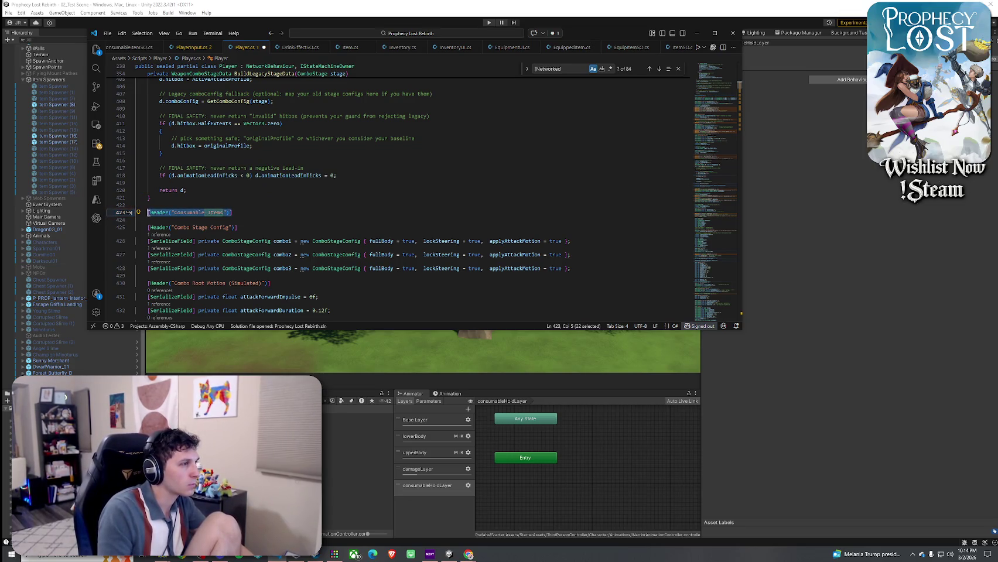
{"action": "type", "text": "/consumables"}
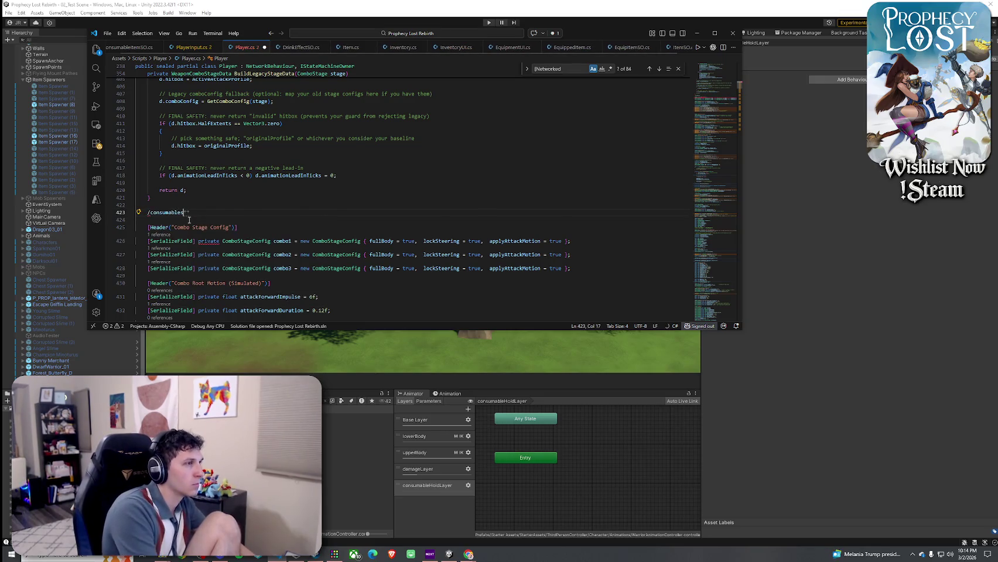
{"action": "key", "text": "ctrl+Left"}
{"action": "type", "text": "/"}
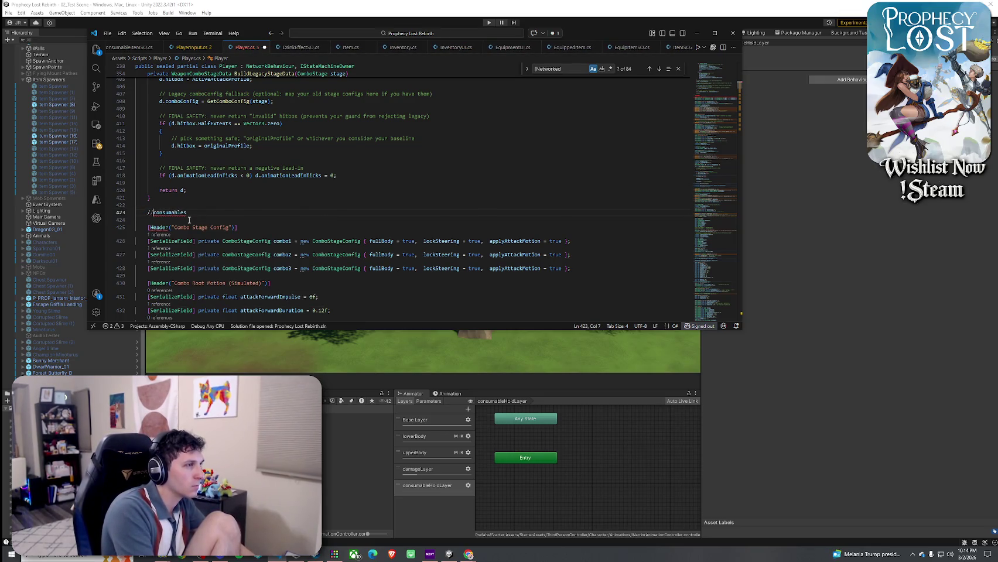
{"action": "left_click", "coordinate": [189, 221]}
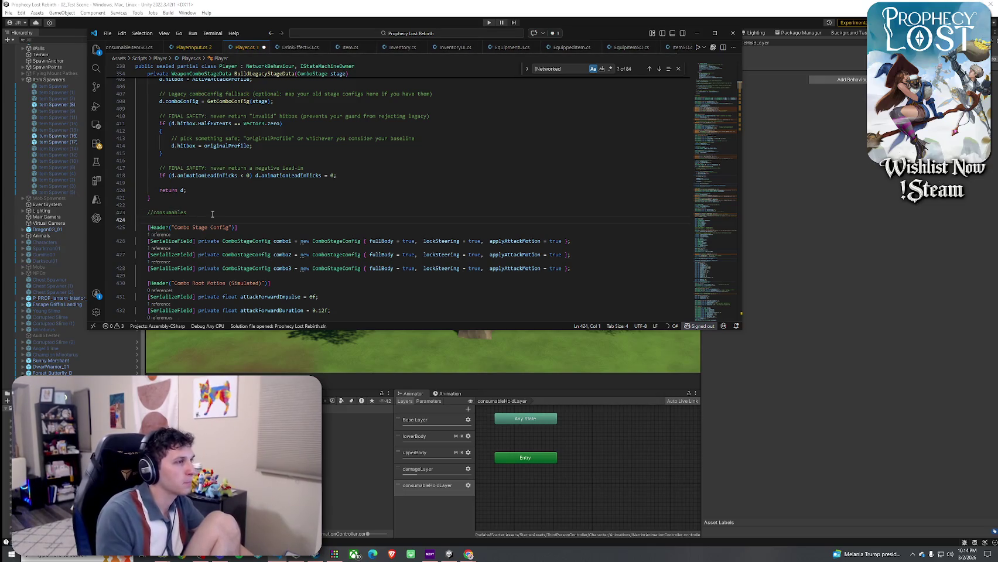
{"action": "left_click", "coordinate": [232, 215]}
{"action": "key", "text": "Return"}
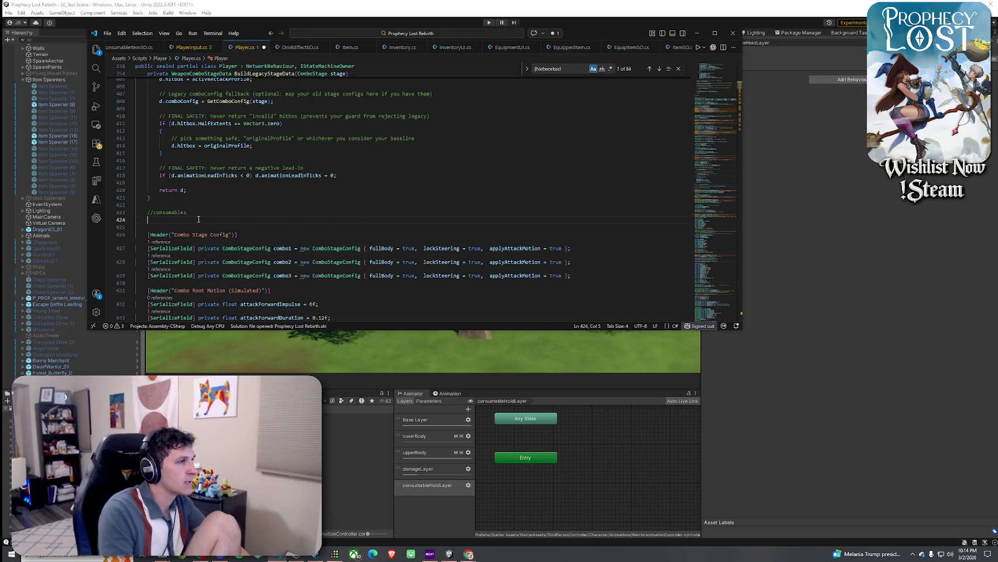
{"action": "key", "text": "ctrl+v"}
{"action": "key", "text": "shift+Up"}
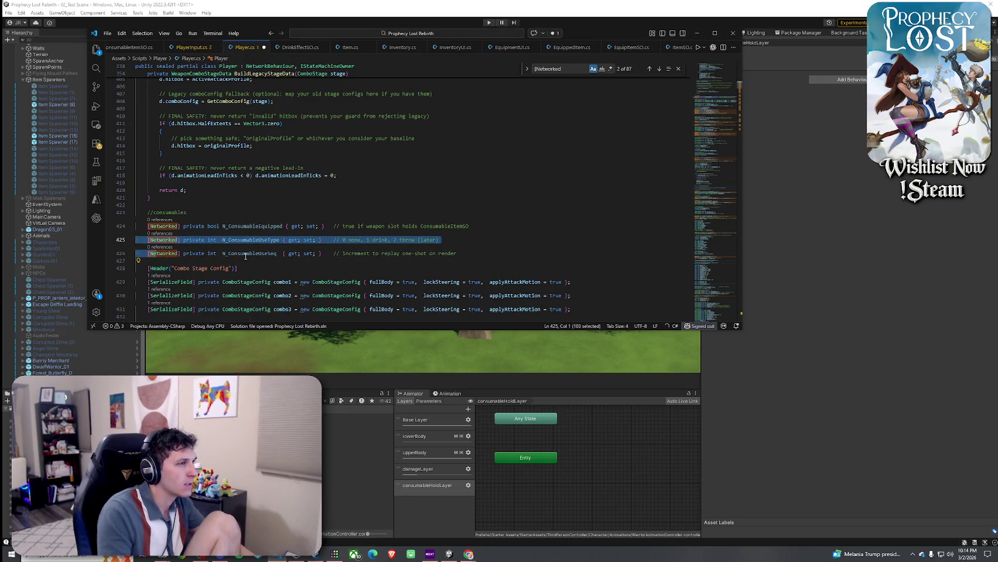
{"action": "key", "text": "Tab"}
{"action": "left_click", "coordinate": [261, 240]}
{"action": "key", "text": "Up"}
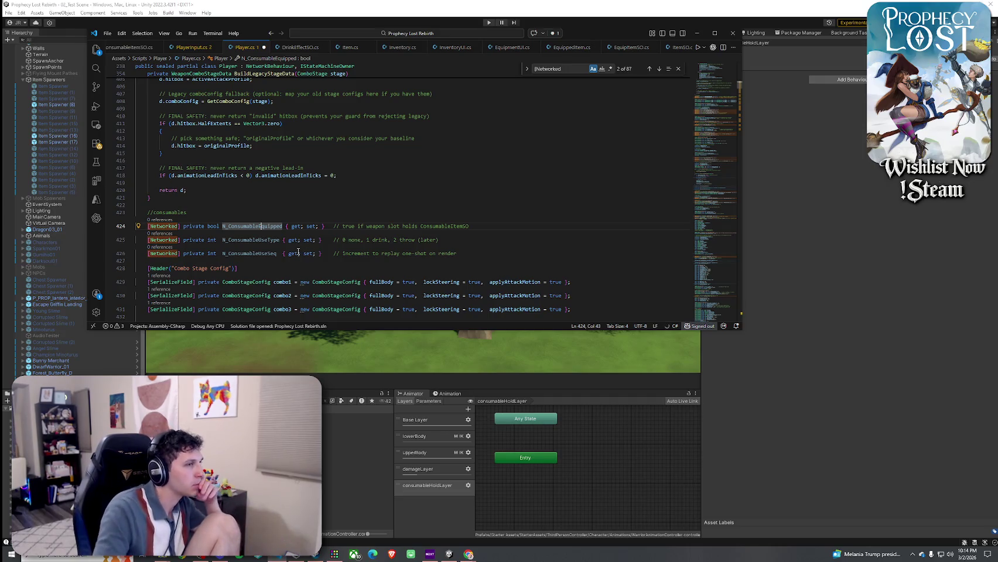
{"action": "left_click_drag", "start_coordinate": [401, 211], "coordinate": [414, 223]}
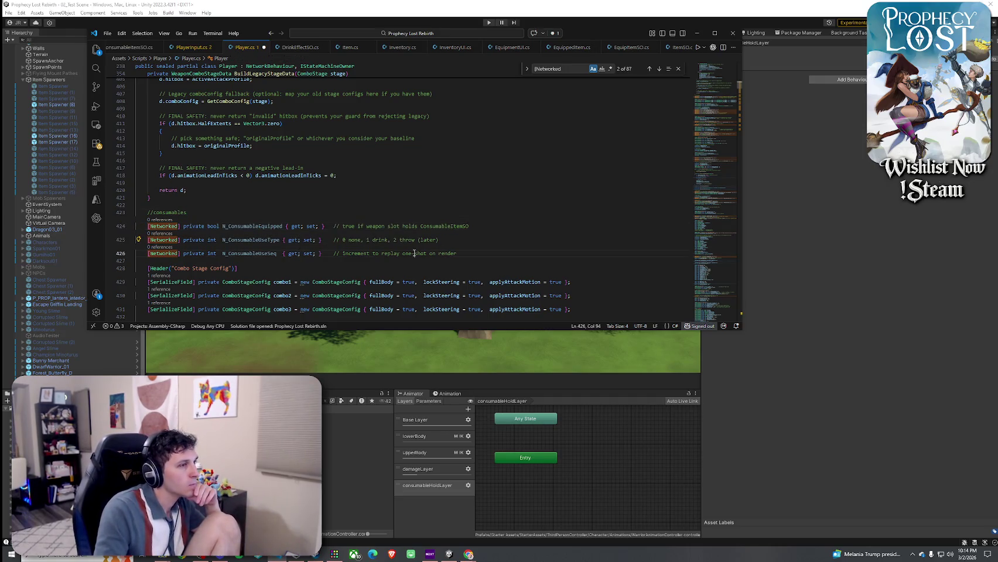
{"action": "left_click", "coordinate": [456, 253]}
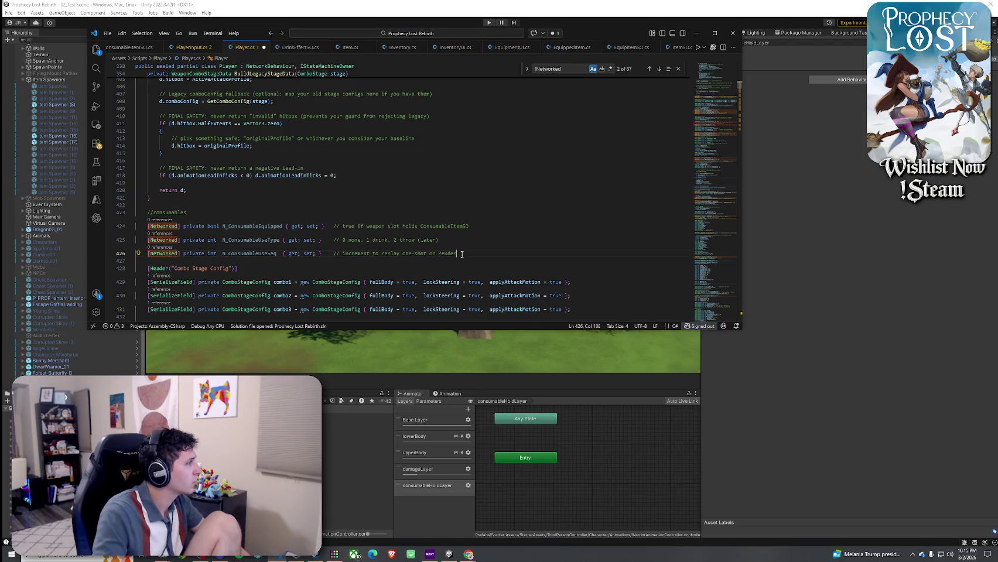
Step: Insert the upper-body, consumable-hold and consumable-use layer index fields (2, 4, 5) without [SerializeField]
{"action": "type", "text": "[SerializeField] private int upperBodyLayerIndex = 2;            // existing upperBody layer [SerializeField] private int consumableHoldLayerIndex = 4;       // NEW: right arm hold [SerializeField] private int consumableUseLayerIndex = 5;        // NEW: drink/throw one-shot"}
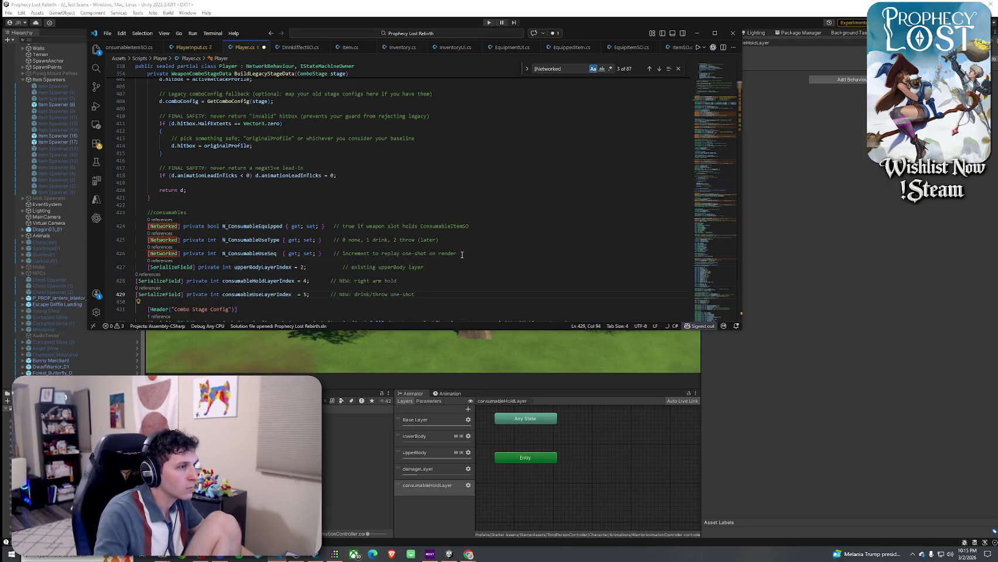
{"action": "left_click_drag", "start_coordinate": [415, 294], "coordinate": [135, 281]}
{"action": "key", "text": "Tab"}
{"action": "left_click", "coordinate": [433, 267]}
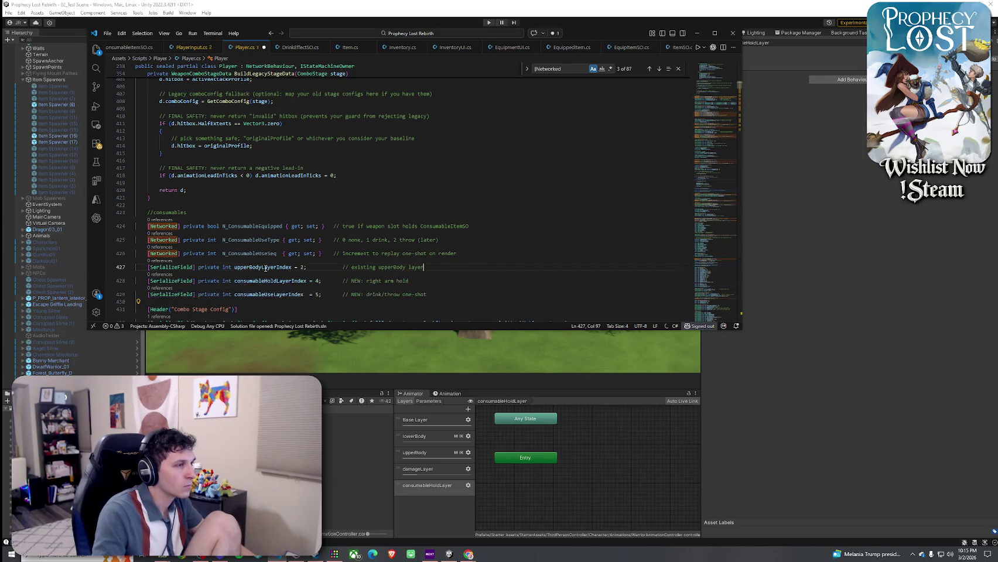
{"action": "scroll", "coordinate": [265, 268], "scroll_direction": "down", "scroll_amount": 2}
{"action": "left_click", "coordinate": [466, 236]}
{"action": "key", "text": "Return"}
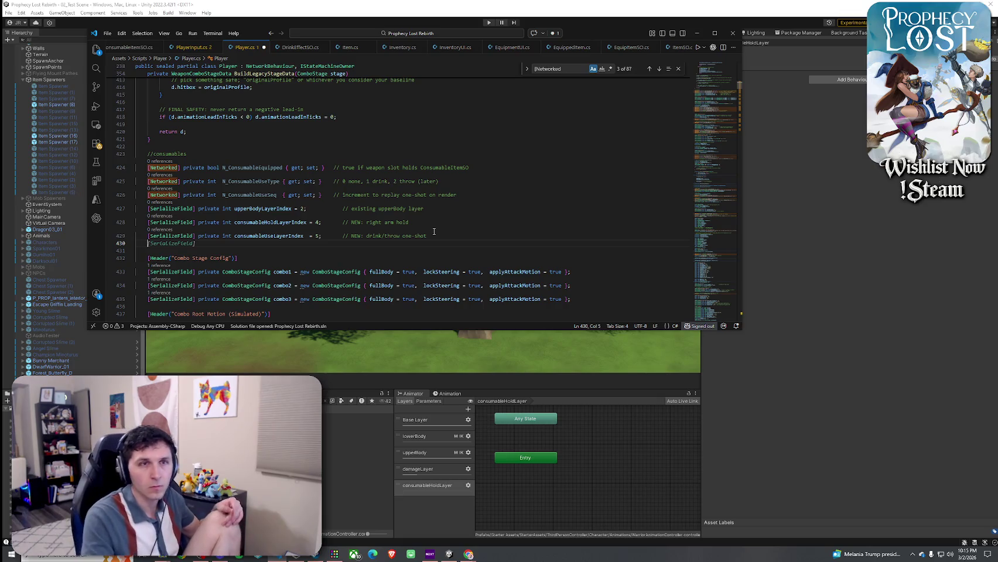
{"action": "mouse_move", "coordinate": [196, 208]}
{"action": "left_mouse_down"}
{"action": "mouse_move", "coordinate": [139, 210]}
{"action": "mouse_move", "coordinate": [195, 223]}
{"action": "mouse_move", "coordinate": [149, 224]}
{"action": "mouse_move", "coordinate": [148, 236]}
{"action": "left_mouse_up"}
{"action": "key", "text": "BackSpace"}
{"action": "key", "text": "BackSpace"}
{"action": "key", "text": "BackSpace"}
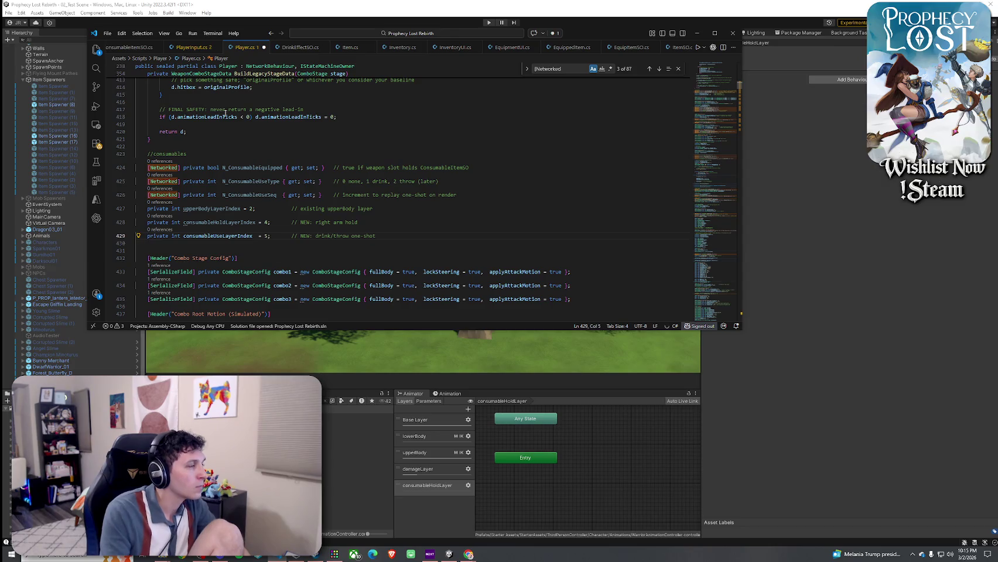
Step: Save all files and return to Unity to recompile
{"action": "left_click", "coordinate": [107, 33]}
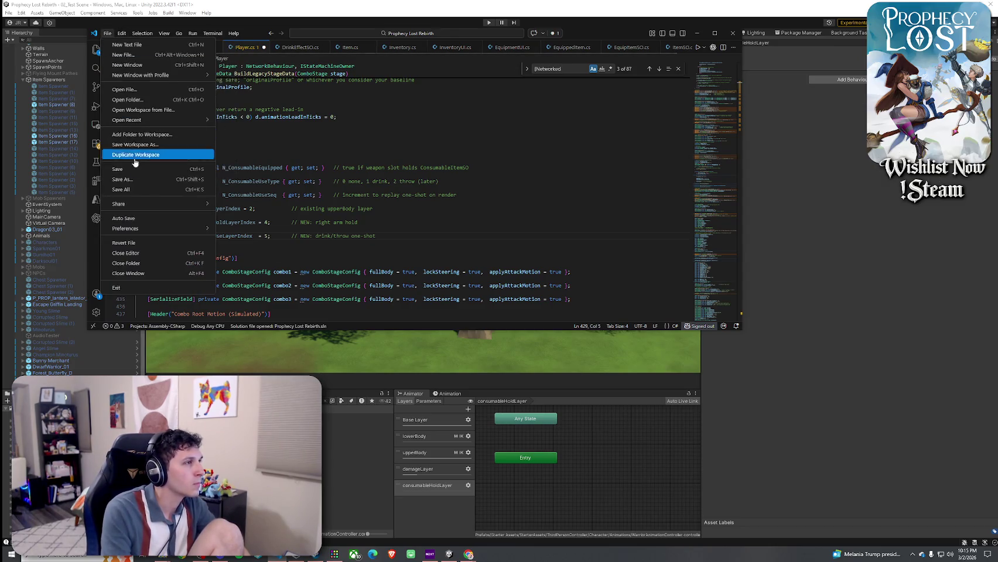
{"action": "left_click", "coordinate": [123, 189]}
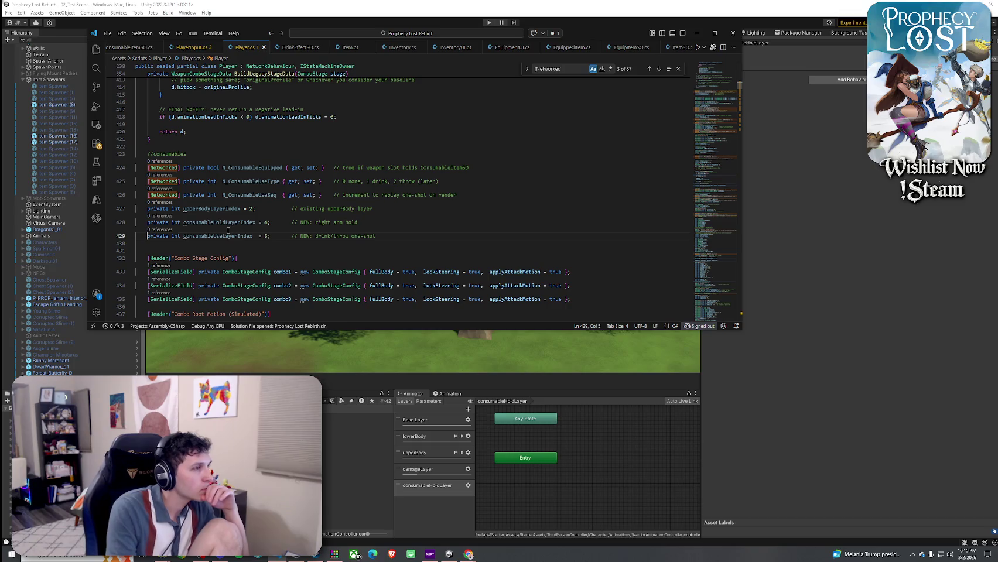
{"action": "left_click", "coordinate": [391, 452]}
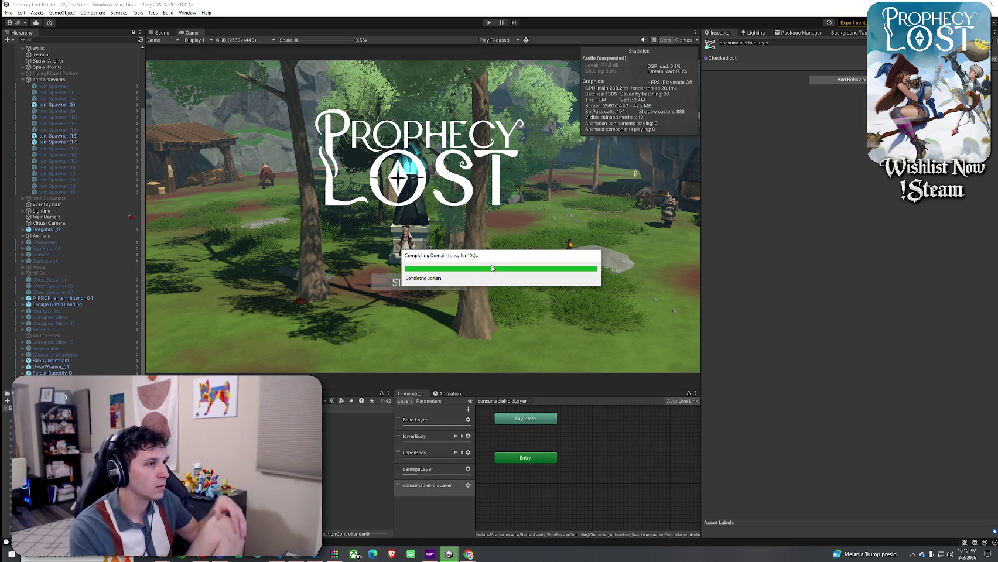
Step: Back in Unity, add a new animator layer named consumableUseLayer
{"action": "left_click", "coordinate": [314, 556]}
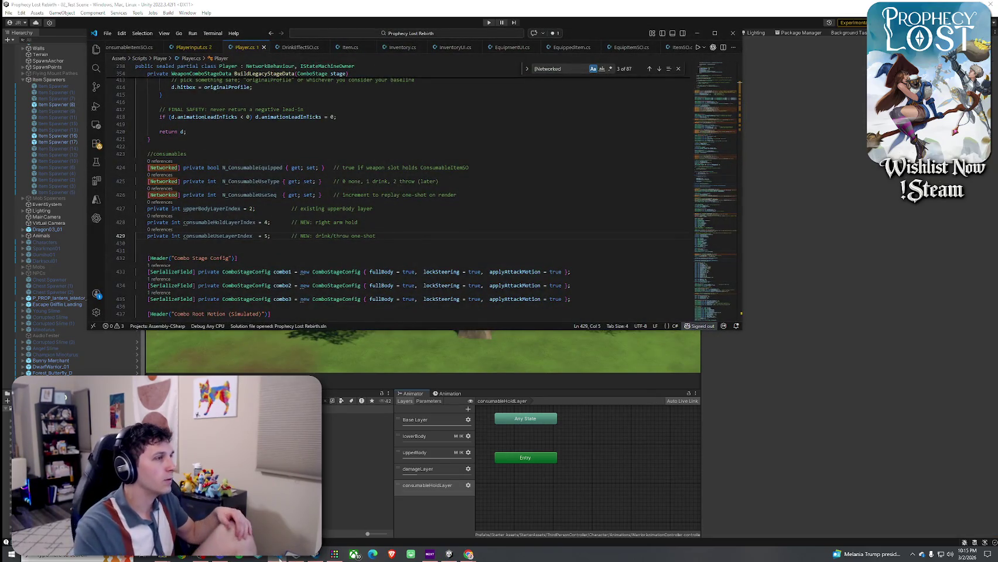
{"action": "key", "text": "alt+Tab"}
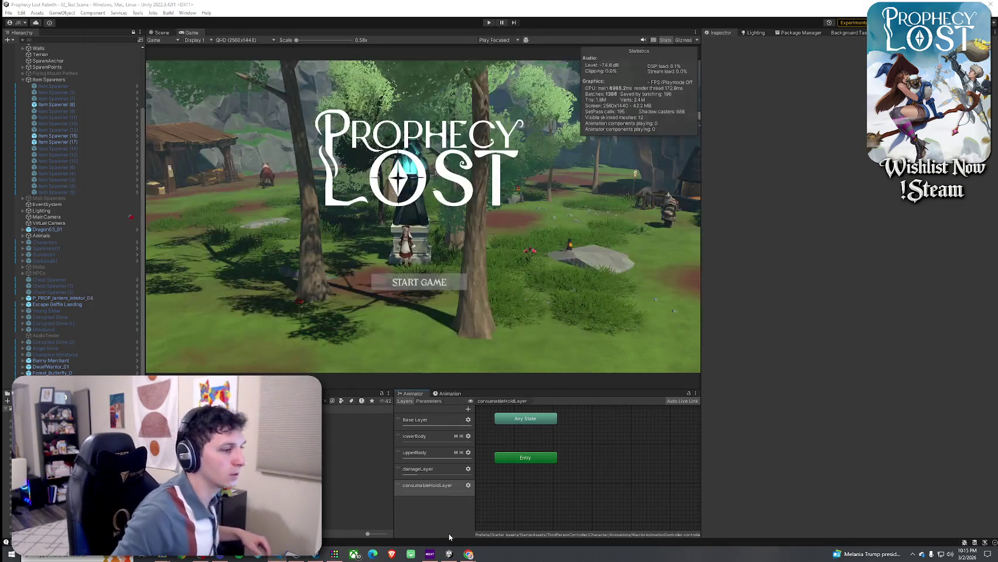
{"action": "left_click", "coordinate": [468, 408]}
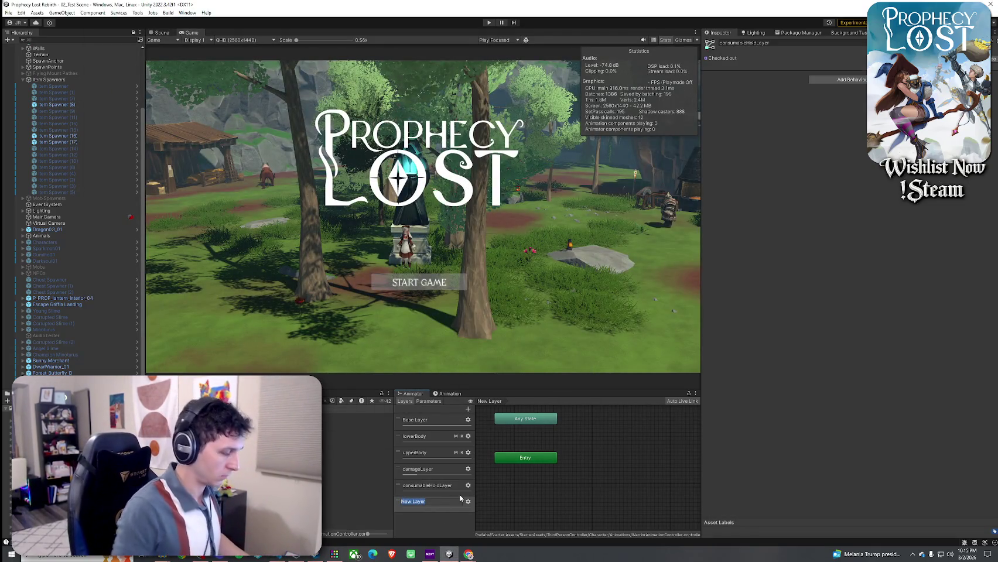
{"action": "type", "text": "consumableUseL"}
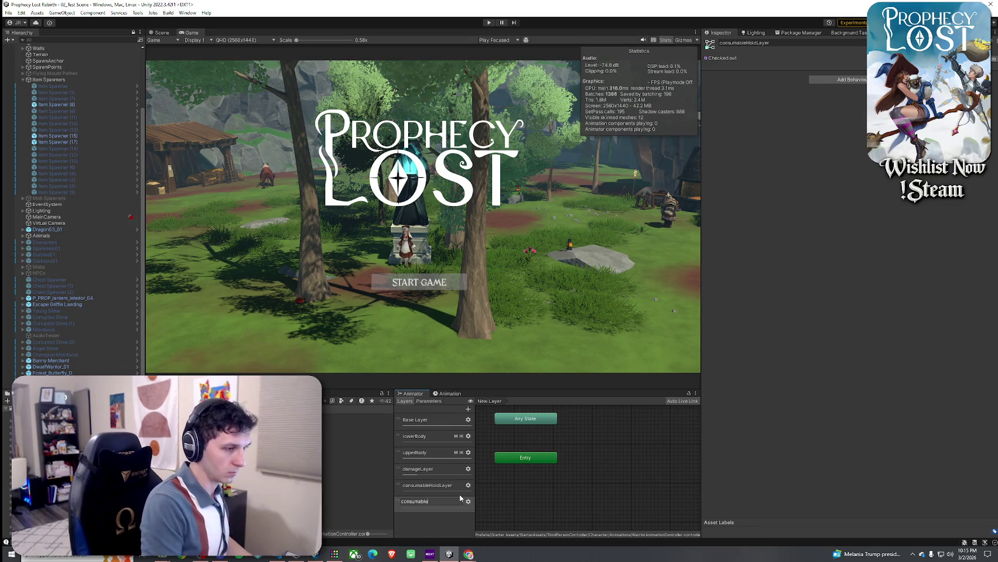
{"action": "type", "text": "ayer"}
{"action": "key", "text": "Return"}
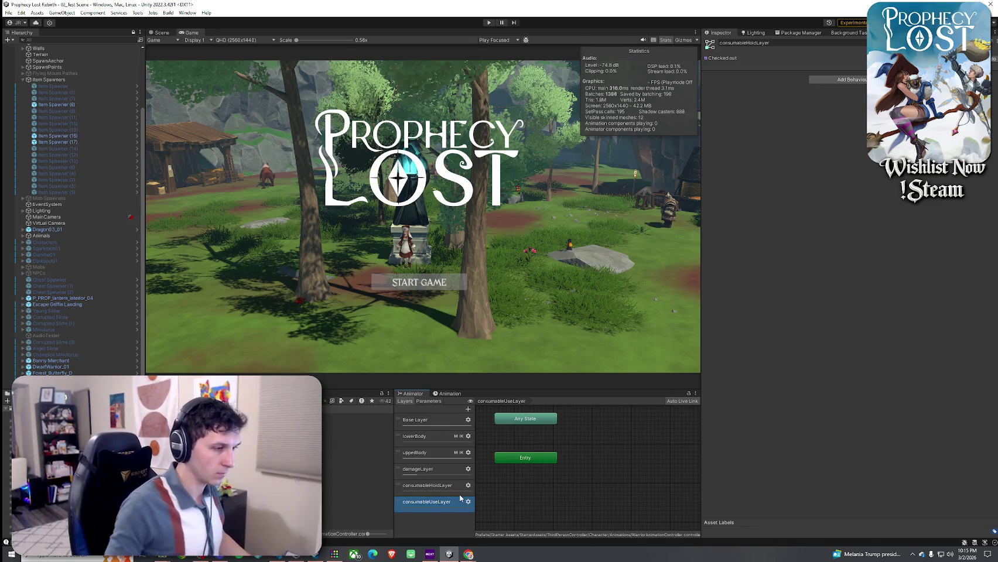
Step: Enable IK Pass on consumableHoldLayer, keeping its blending on Override after trying Additive
{"action": "left_click", "coordinate": [468, 485]}
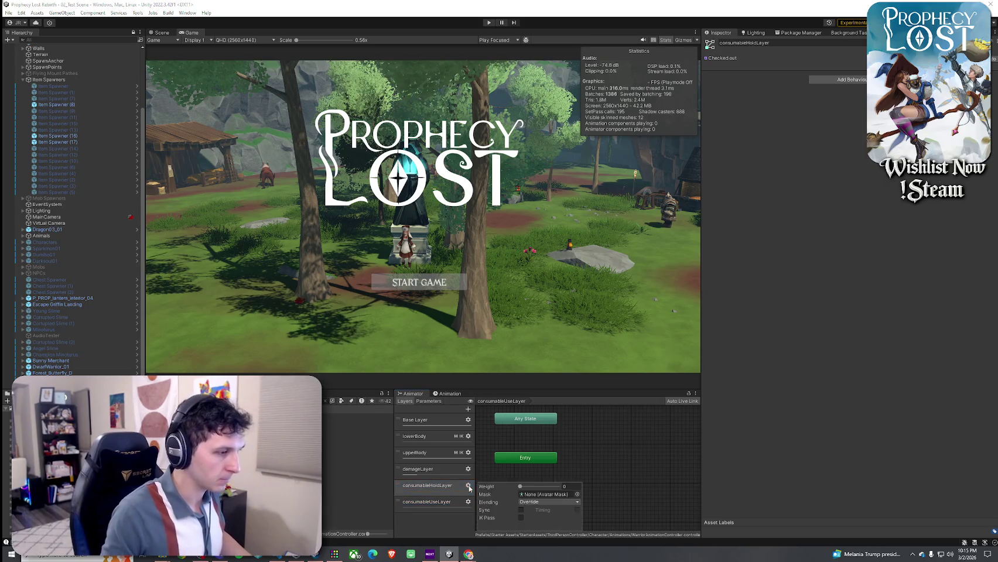
{"action": "left_click", "coordinate": [520, 518]}
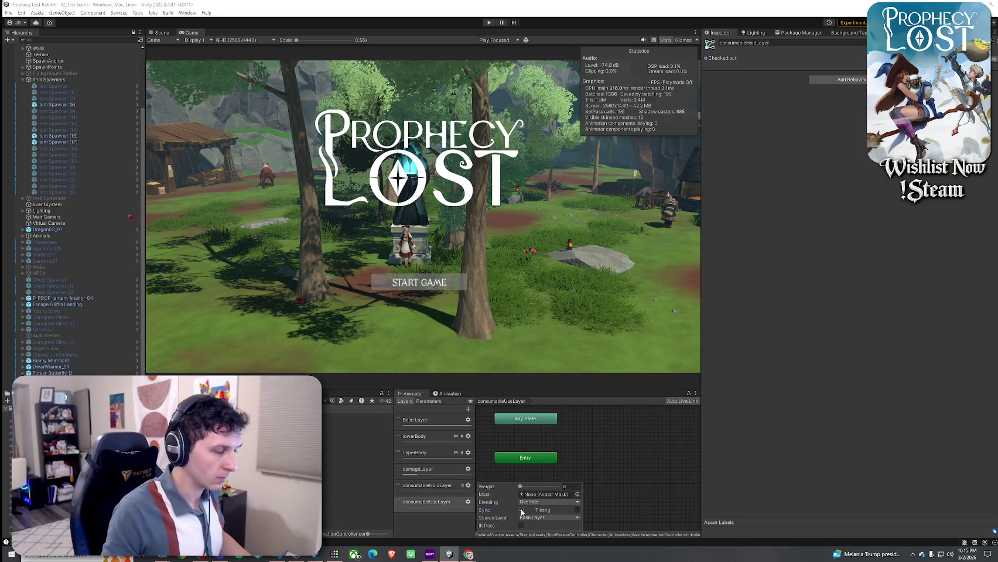
{"action": "left_click", "coordinate": [536, 503]}
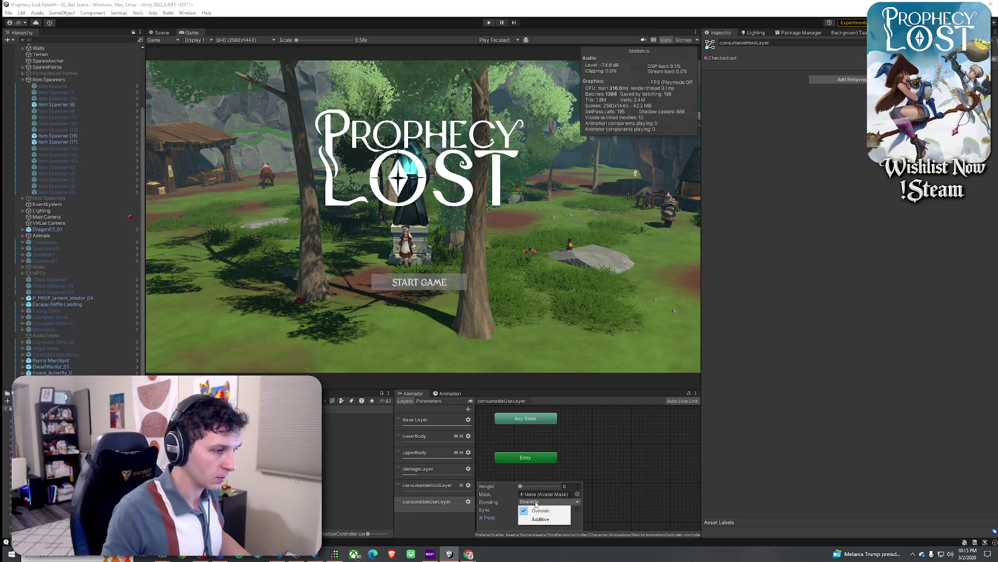
{"action": "left_click", "coordinate": [540, 517]}
{"action": "left_click", "coordinate": [540, 503]}
{"action": "left_click", "coordinate": [540, 510]}
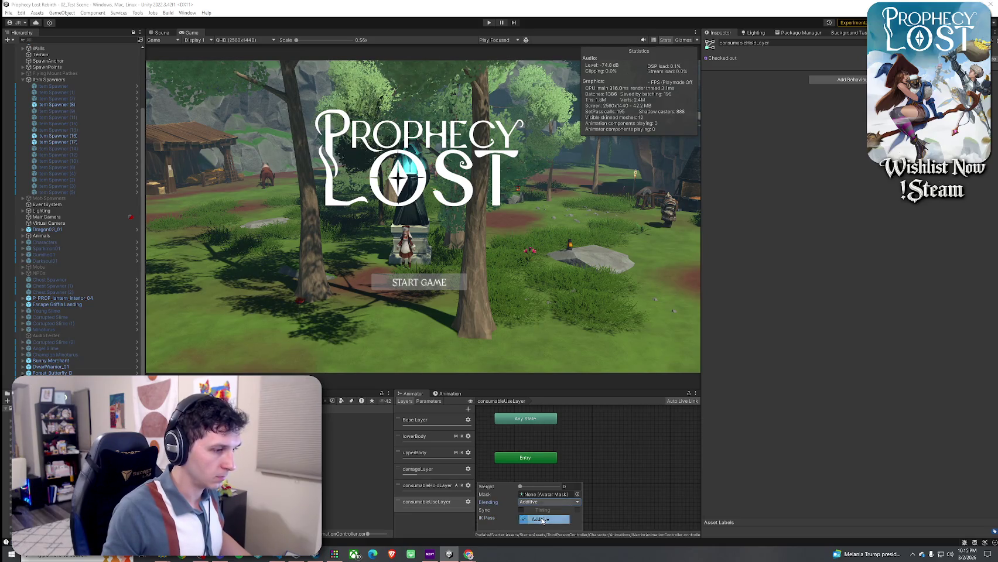
{"action": "left_click", "coordinate": [540, 503]}
{"action": "left_click", "coordinate": [540, 511]}
{"action": "left_click", "coordinate": [540, 503]}
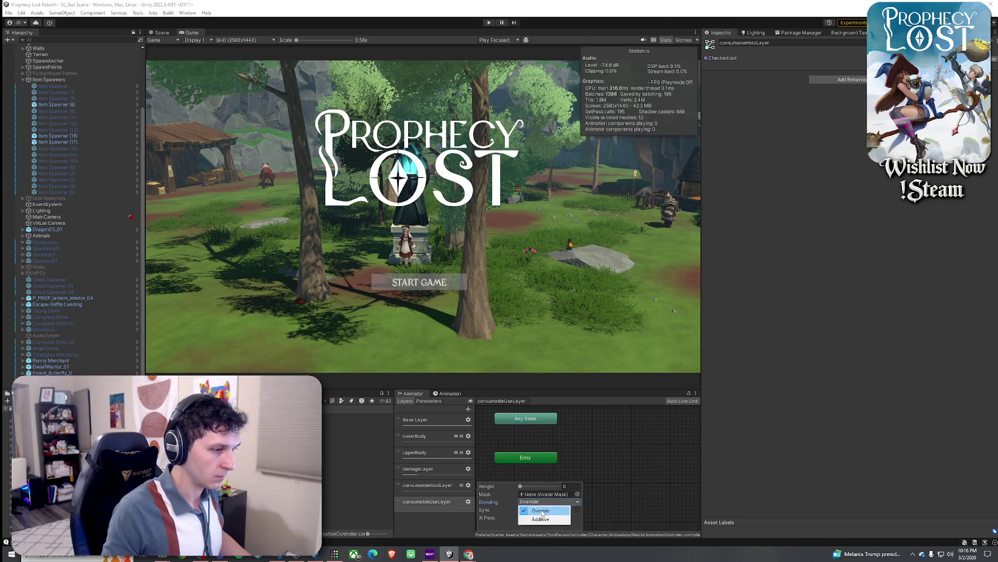
{"action": "left_click", "coordinate": [539, 511]}
{"action": "left_click", "coordinate": [540, 502]}
{"action": "left_click", "coordinate": [467, 437]}
Step: Enable IK Pass on consumableUseLayer and inspect the upperBody layer's Upper Body Control mask
{"action": "left_click", "coordinate": [468, 436]}
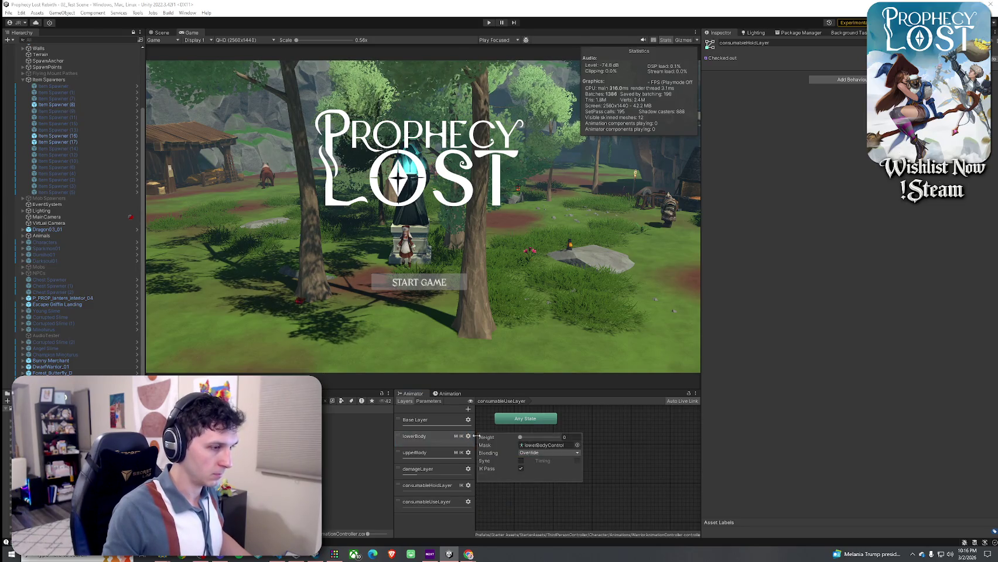
{"action": "left_click", "coordinate": [468, 502]}
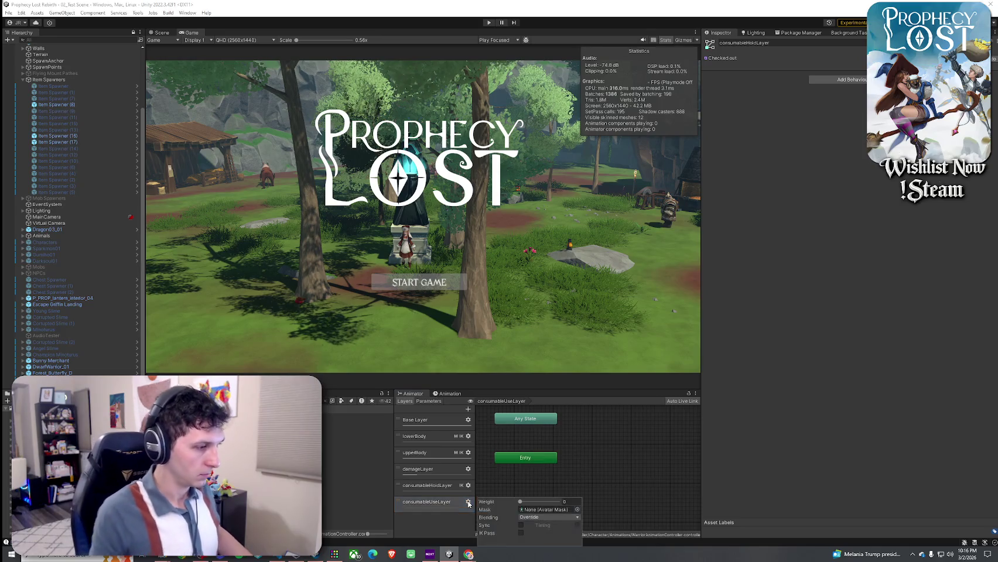
{"action": "left_click", "coordinate": [521, 533]}
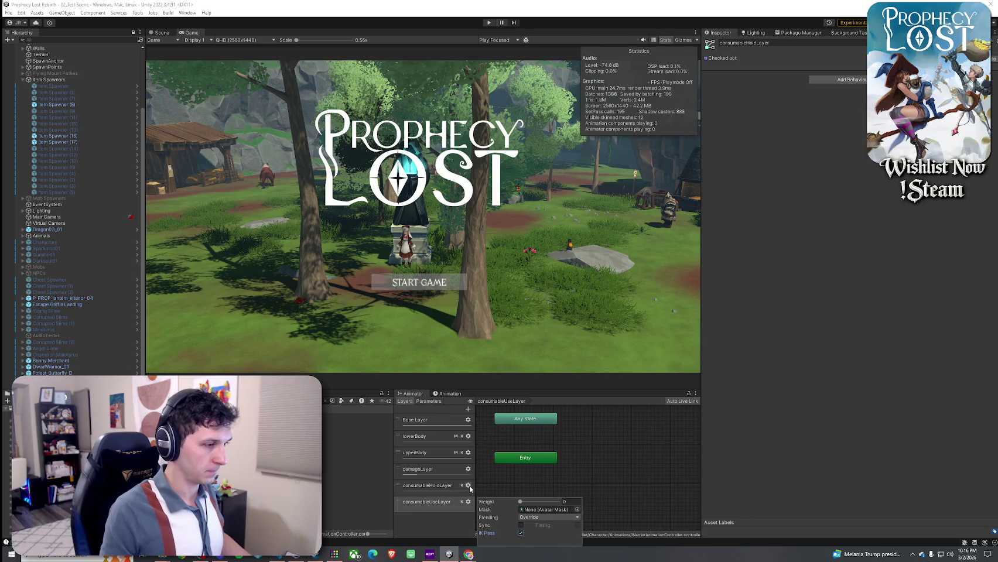
{"action": "left_click", "coordinate": [469, 486]}
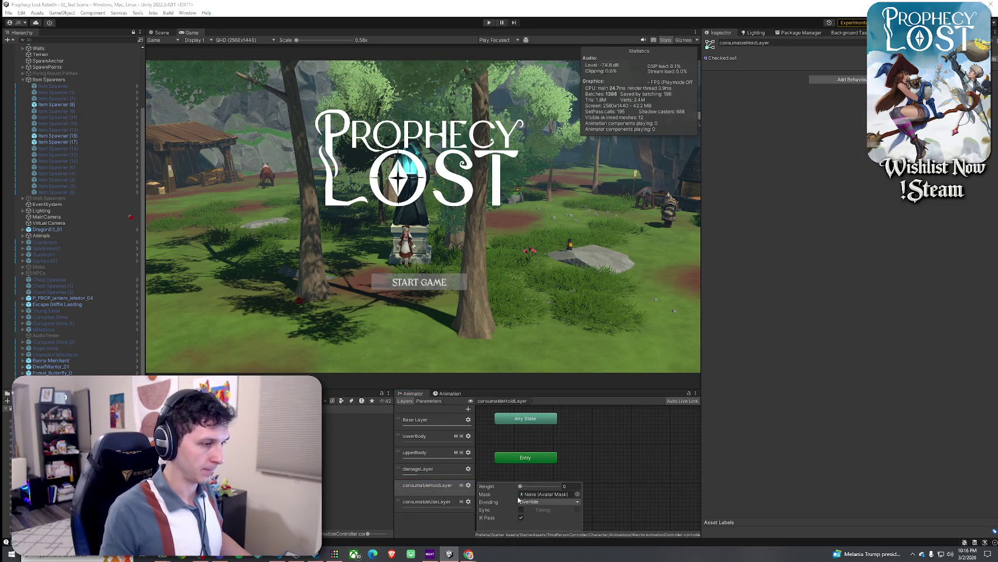
{"action": "left_click", "coordinate": [468, 452]}
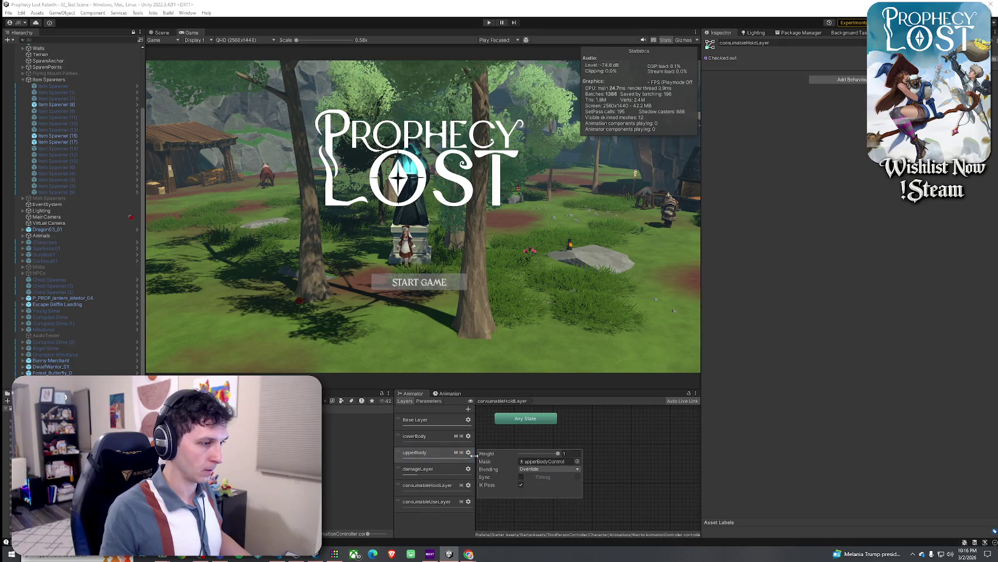
{"action": "double_click", "coordinate": [545, 462]}
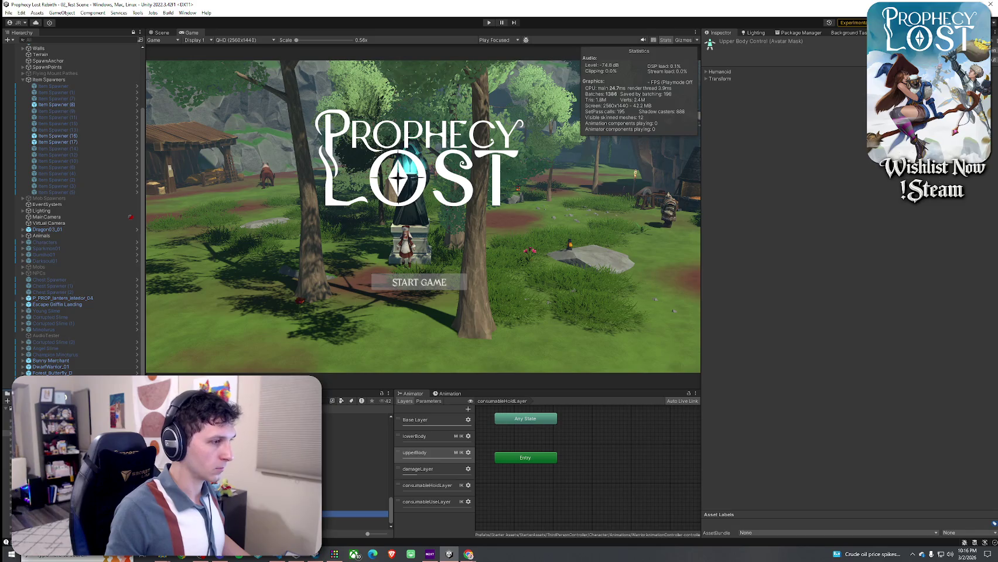
Step: Duplicate the Upper Body Control mask and open the copy, Consumable Hold Layer Control
{"action": "left_click", "coordinate": [719, 79]}
{"action": "left_click", "coordinate": [719, 72]}
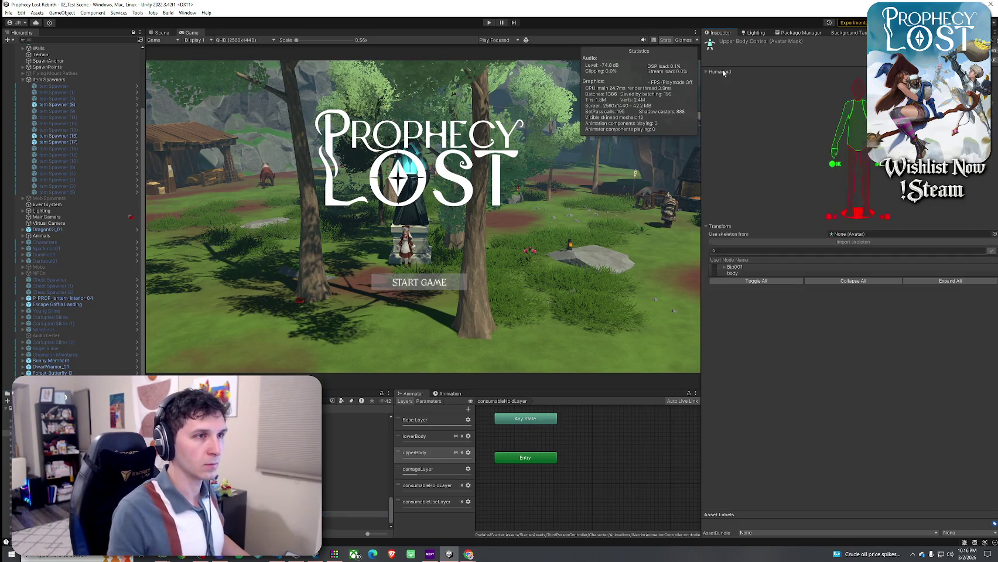
{"action": "left_click", "coordinate": [354, 514]}
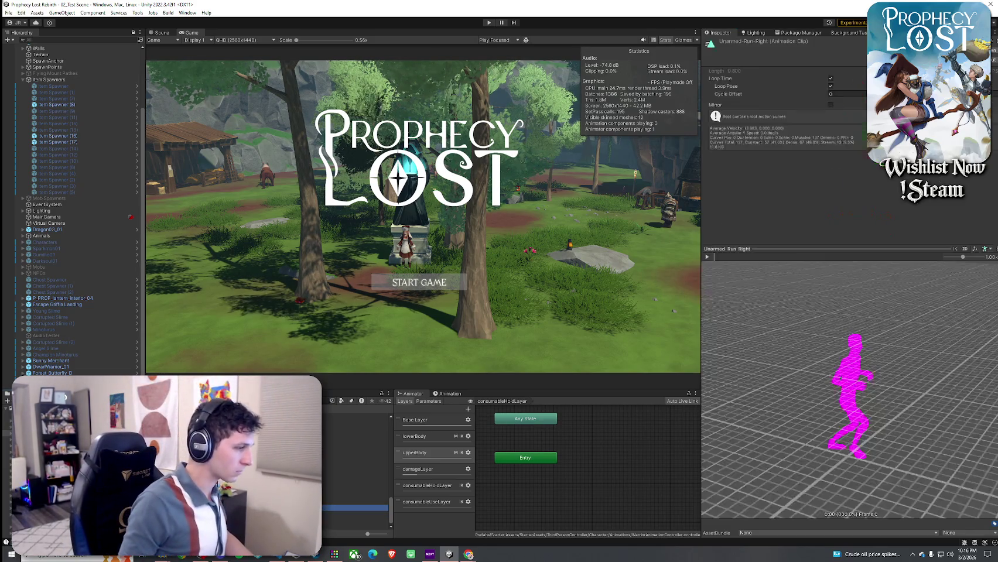
{"action": "key", "text": "ctrl+z"}
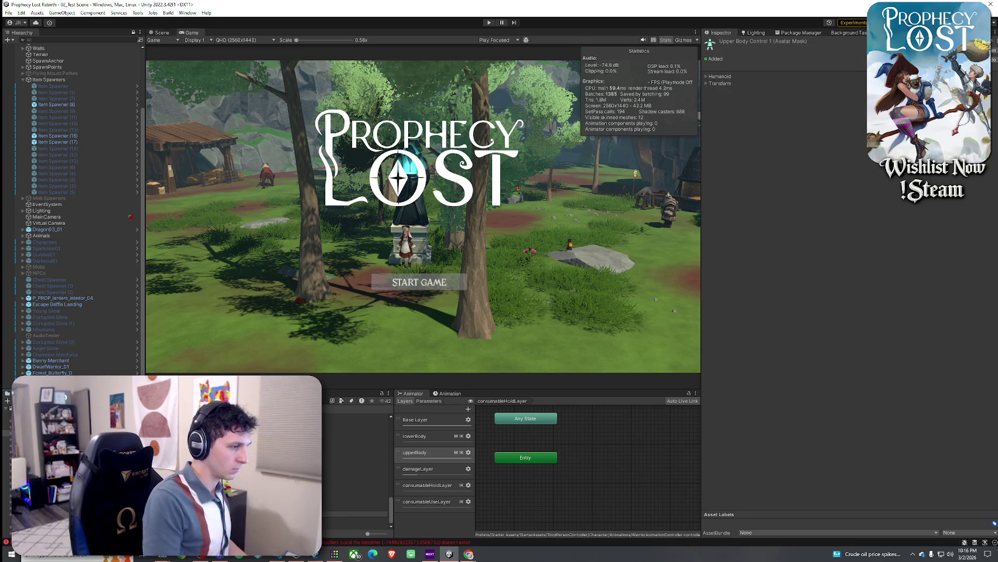
{"action": "left_click", "coordinate": [354, 471]}
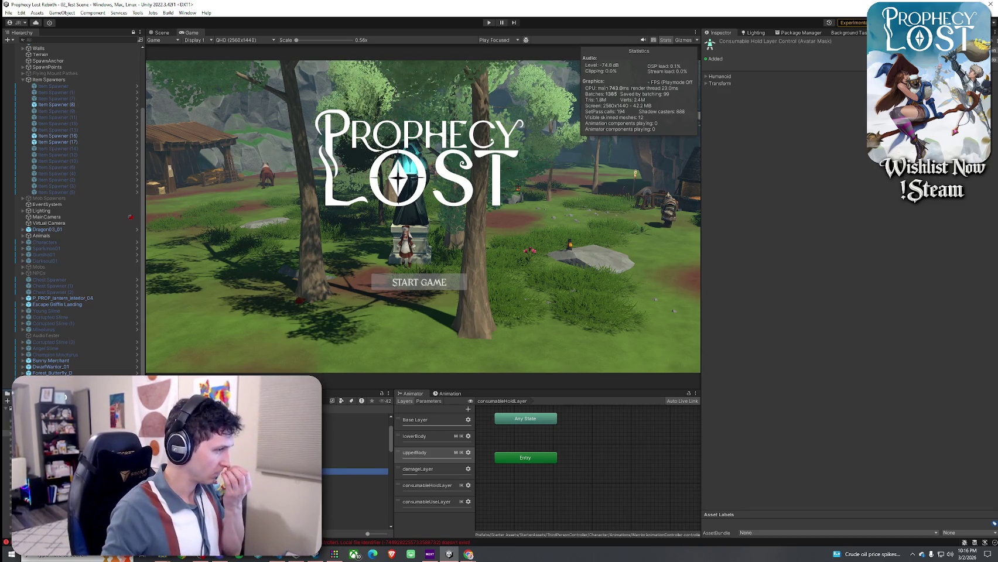
Step: In the humanoid figure, exclude the left arm, left-hand IK and torso
{"action": "left_click", "coordinate": [715, 77]}
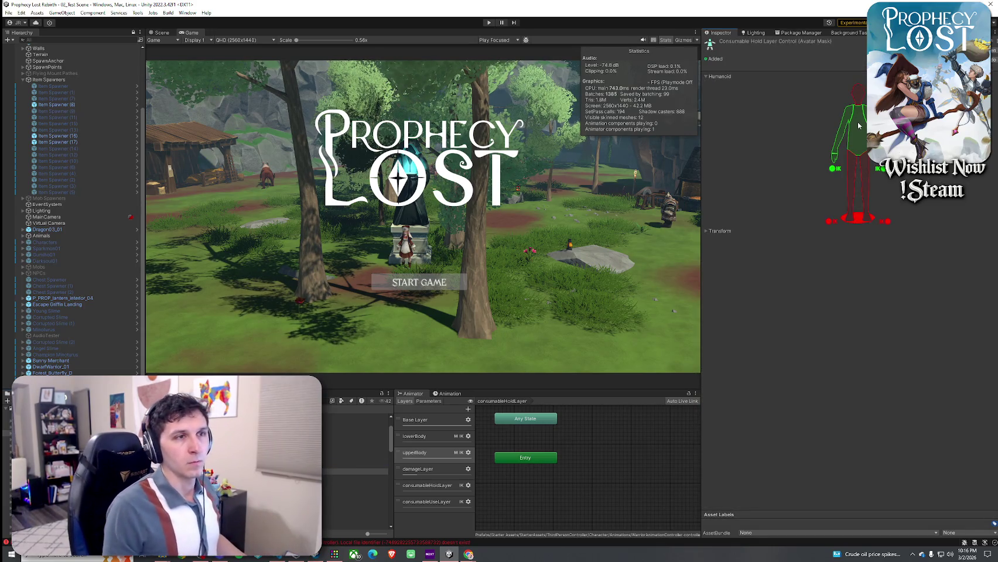
{"action": "left_click", "coordinate": [843, 138]}
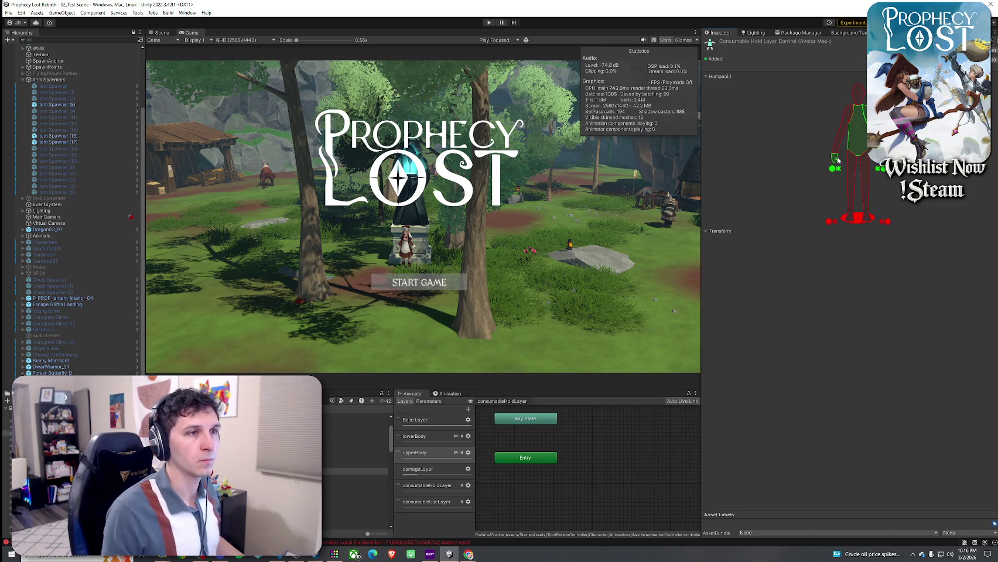
{"action": "left_click", "coordinate": [835, 169]}
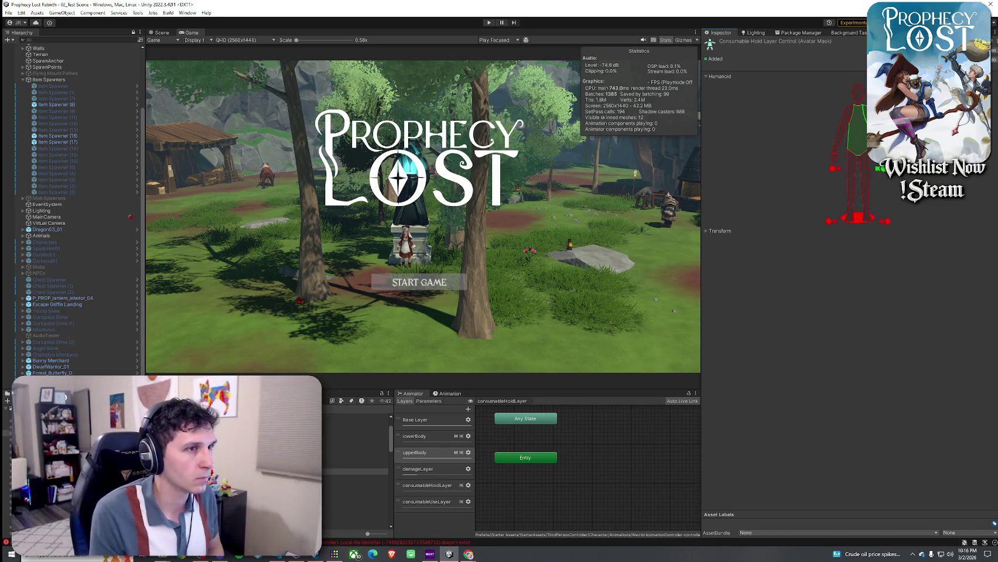
{"action": "left_click", "coordinate": [860, 117]}
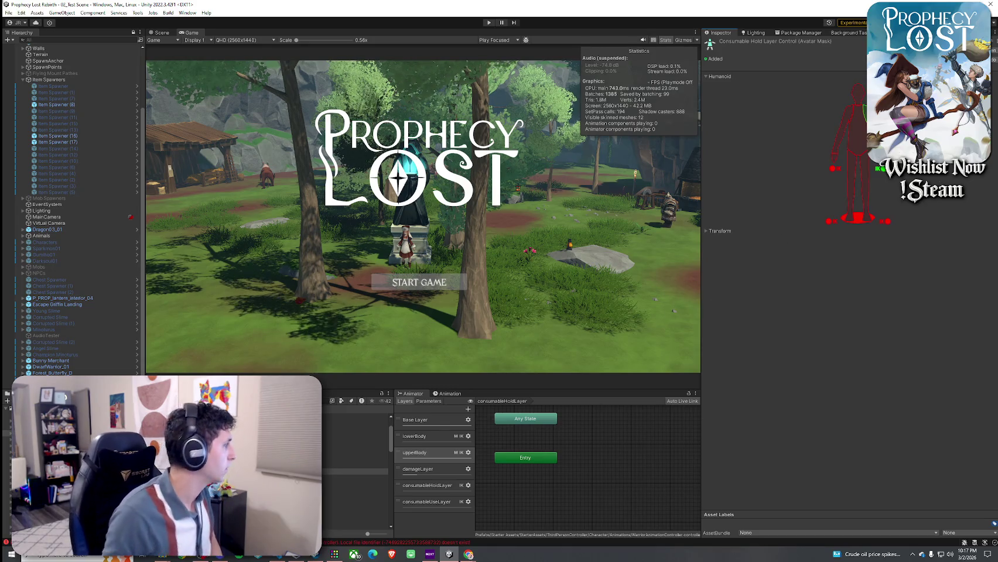
{"action": "left_click", "coordinate": [277, 557]}
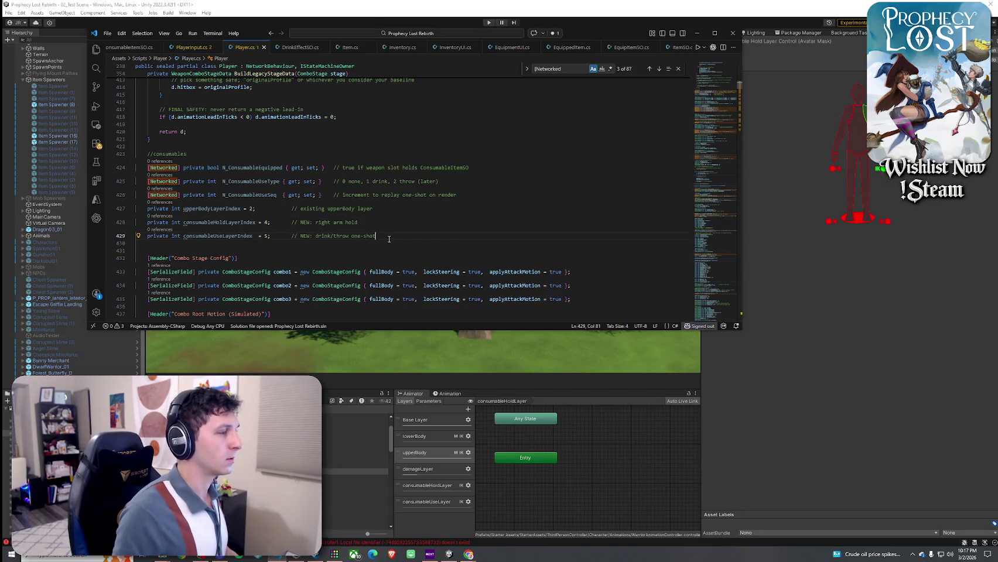
Step: Delete the //consumables block (lines 423–429) from Player.cs, then view consumableHoldLayer's settings in Unity
{"action": "mouse_move", "coordinate": [376, 235]}
{"action": "left_mouse_down"}
{"action": "mouse_move", "coordinate": [111, 166]}
{"action": "mouse_move", "coordinate": [104, 153]}
{"action": "left_mouse_up"}
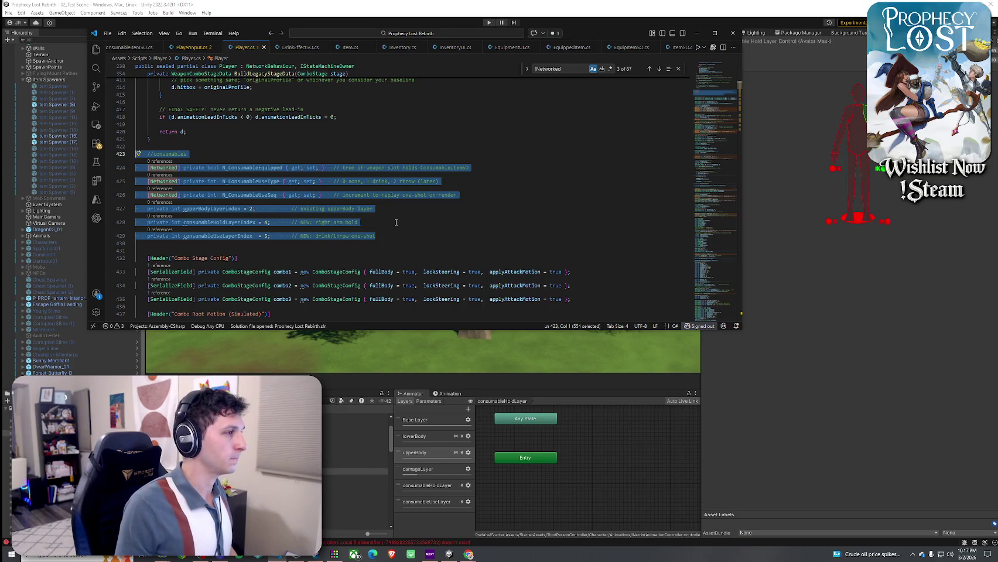
{"action": "key", "text": "BackSpace"}
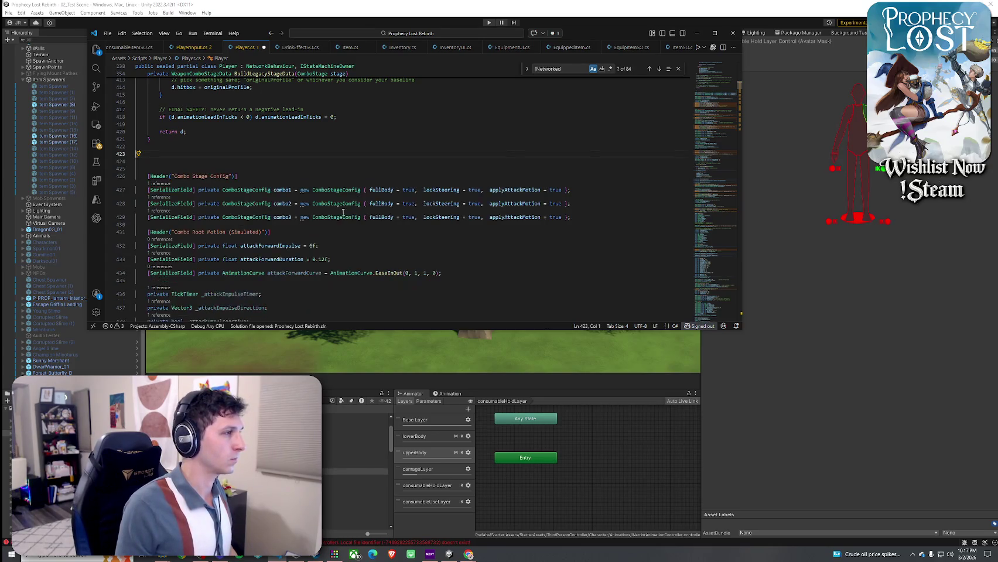
{"action": "key", "text": "BackSpace"}
{"action": "key", "text": "BackSpace"}
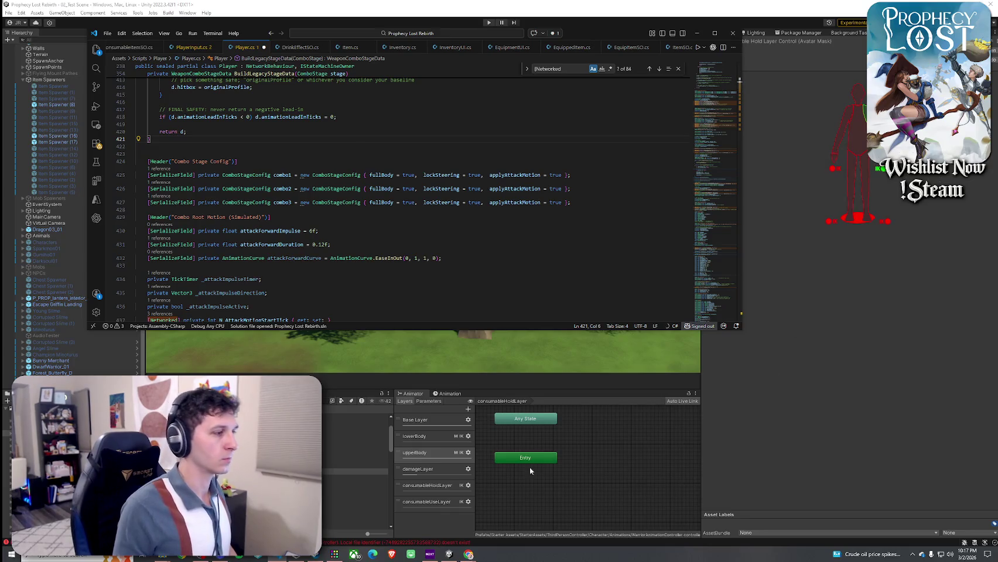
{"action": "left_click", "coordinate": [529, 466]}
{"action": "left_click", "coordinate": [468, 485]}
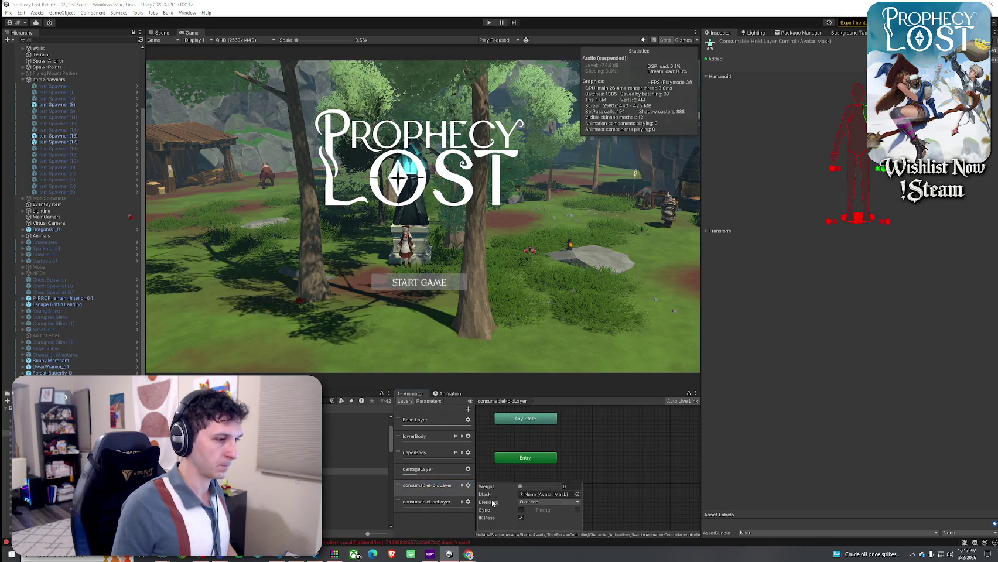
Step: Delete consumableHoldLayer and consumableUseLayer from the animator's layer list
{"action": "double_click", "coordinate": [404, 485]}
{"action": "key", "text": "Delete"}
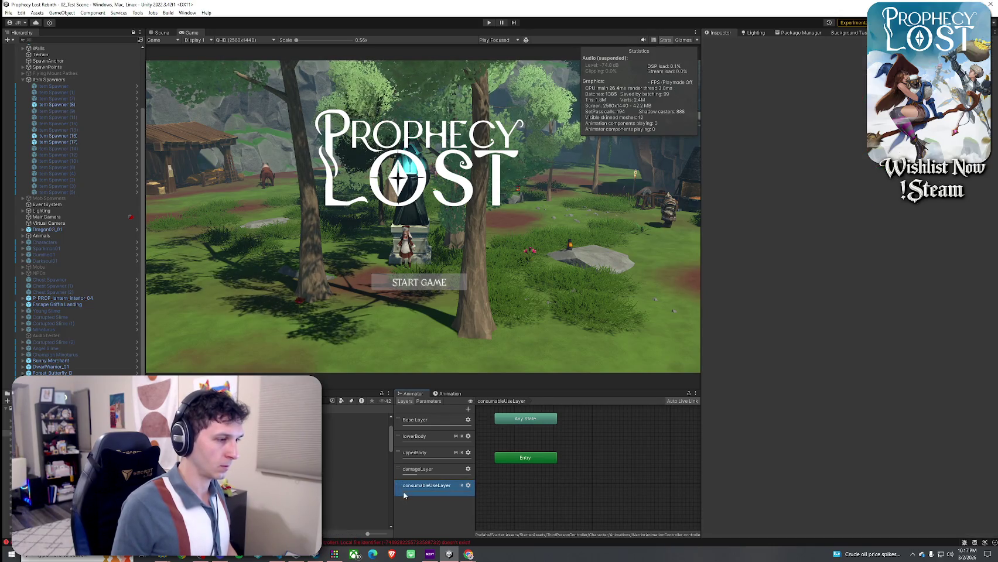
{"action": "key", "text": "Delete"}
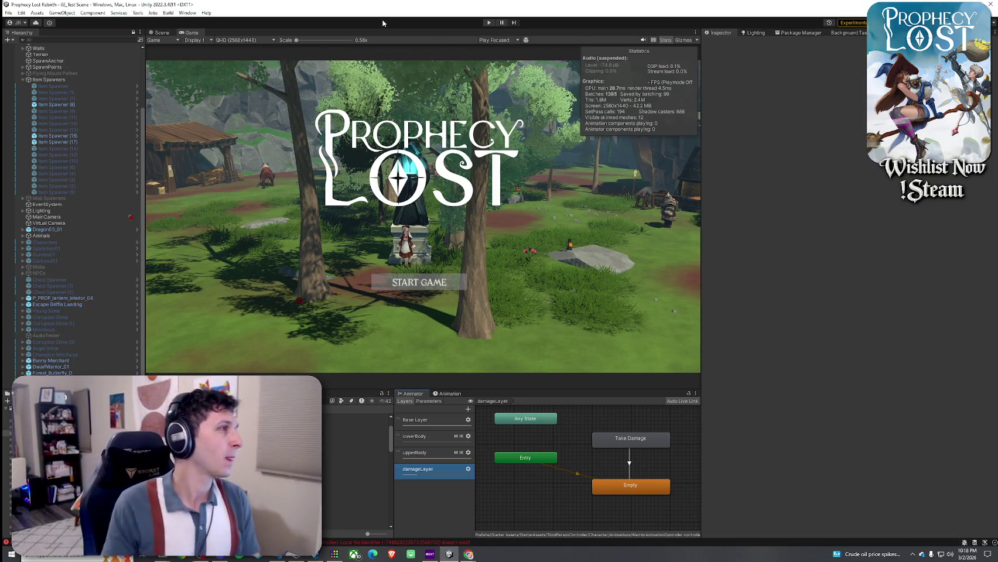
{"action": "left_click", "coordinate": [8, 13]}
Step: Save the scene and frame the whole upperBody layer state graph
{"action": "left_click", "coordinate": [25, 51]}
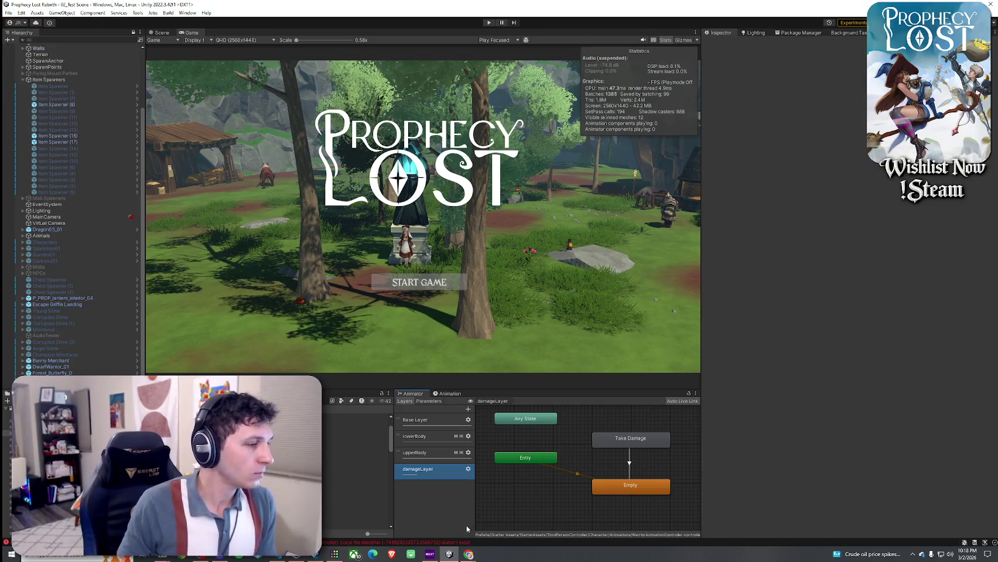
{"action": "left_click", "coordinate": [416, 453]}
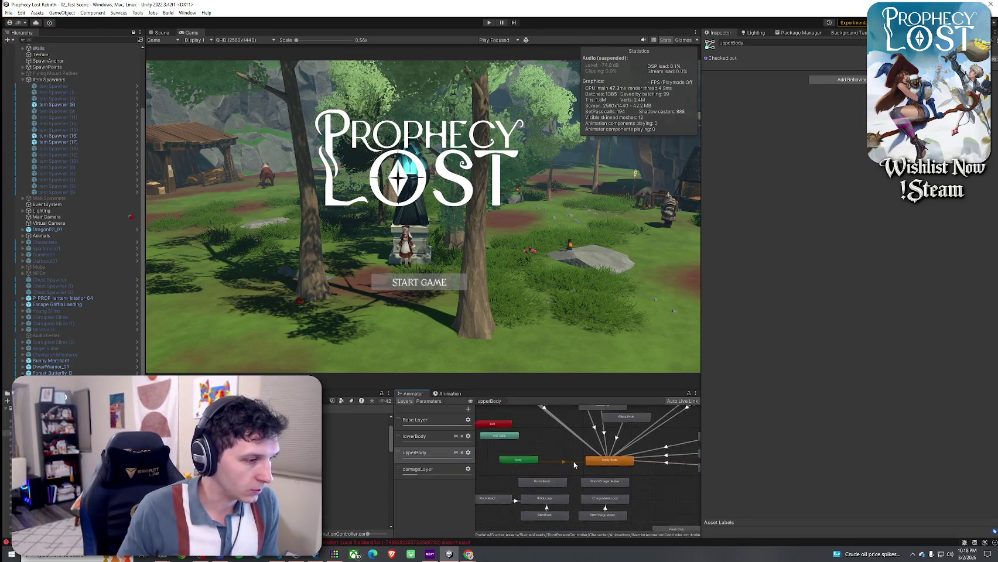
{"action": "scroll", "coordinate": [613, 462], "scroll_direction": "down", "scroll_amount": 3}
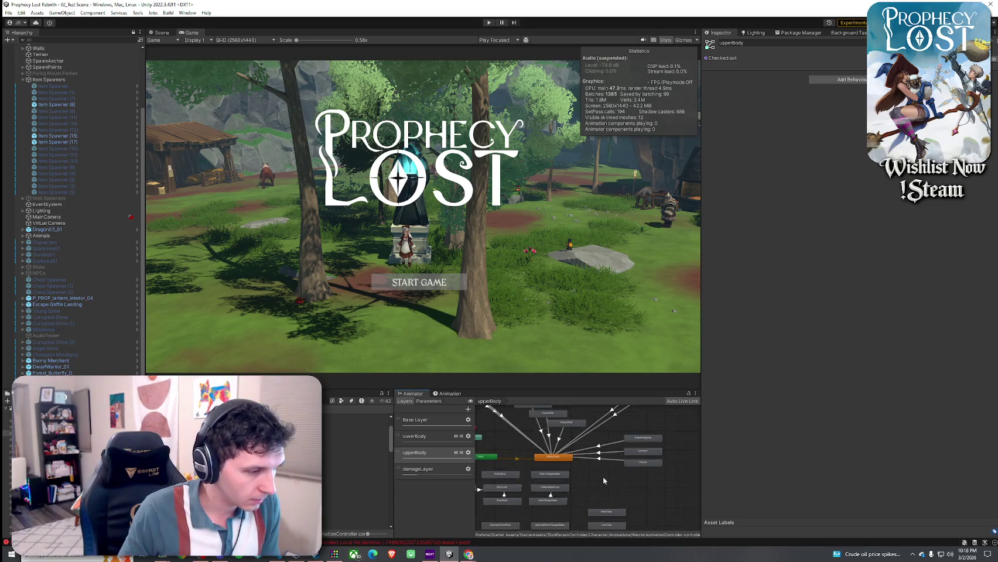
{"action": "key", "text": "a"}
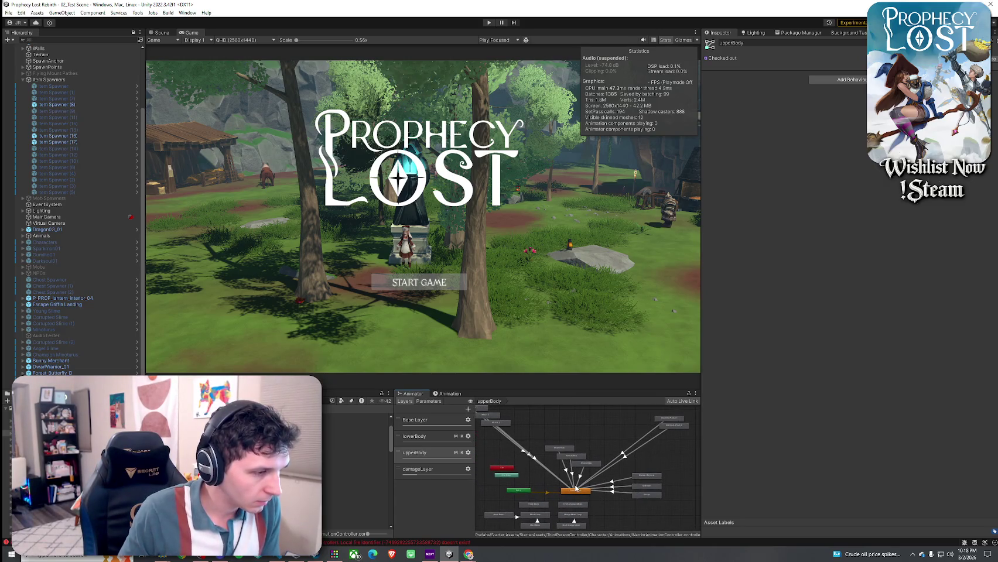
{"action": "scroll", "coordinate": [595, 484], "scroll_direction": "up", "scroll_amount": 5}
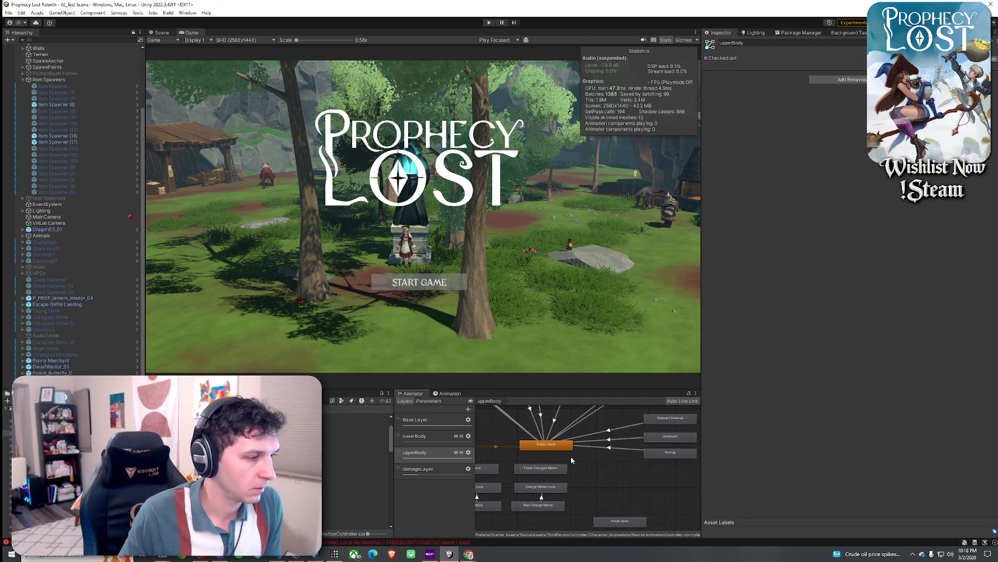
Step: Add two empty states to the upperBody graph named Hold Consumable and Drink Consumable
{"action": "right_click", "coordinate": [624, 478]}
{"action": "mouse_move", "coordinate": [644, 481]}
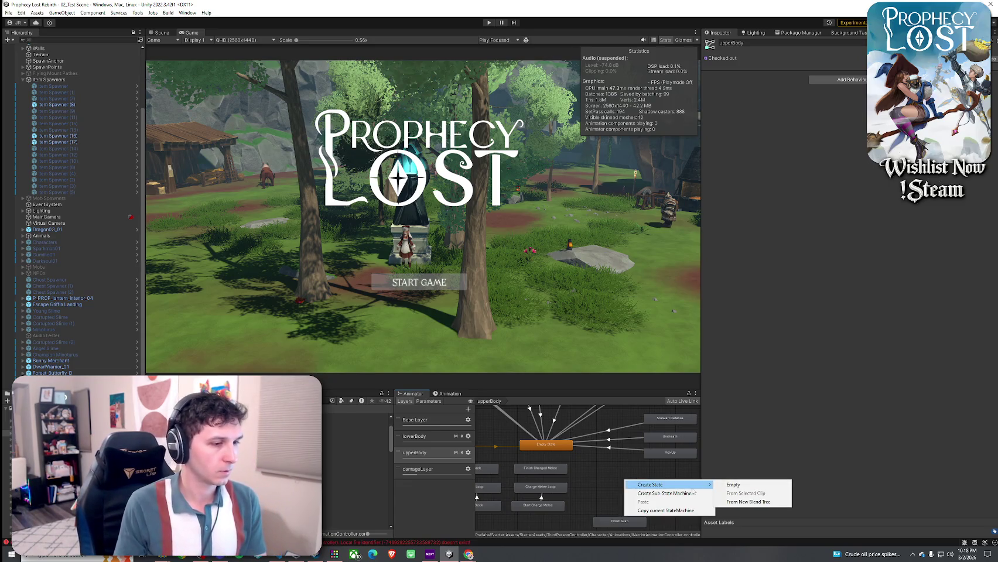
{"action": "left_click", "coordinate": [732, 482]}
{"action": "left_click", "coordinate": [654, 484]}
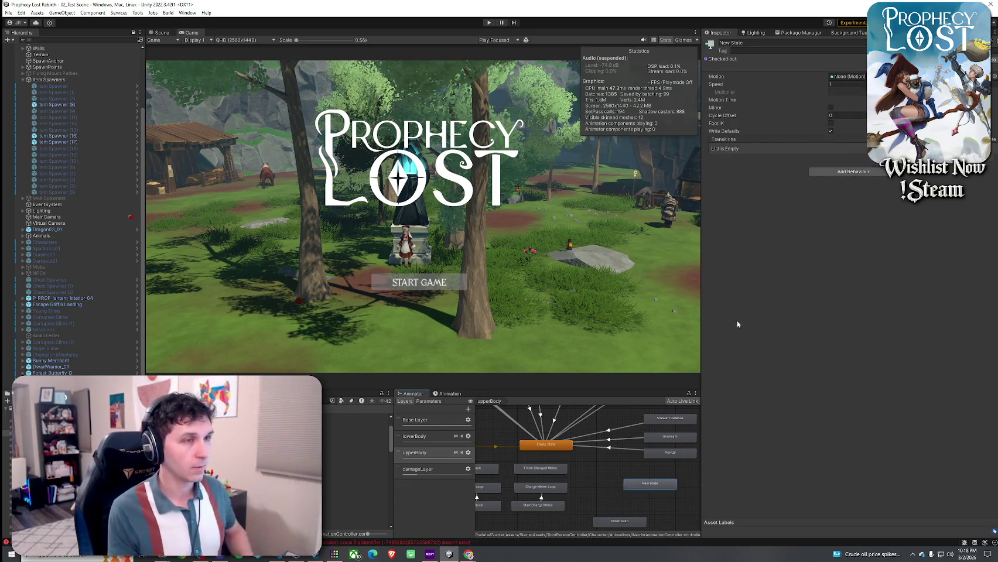
{"action": "left_click", "coordinate": [767, 44]}
{"action": "type", "text": "Hold"}
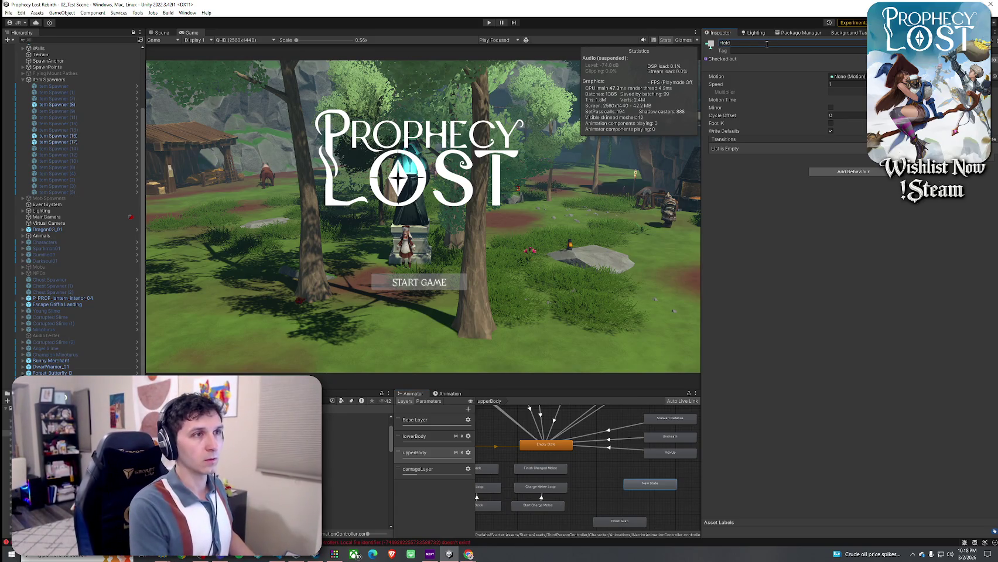
{"action": "type", "text": " Consumable"}
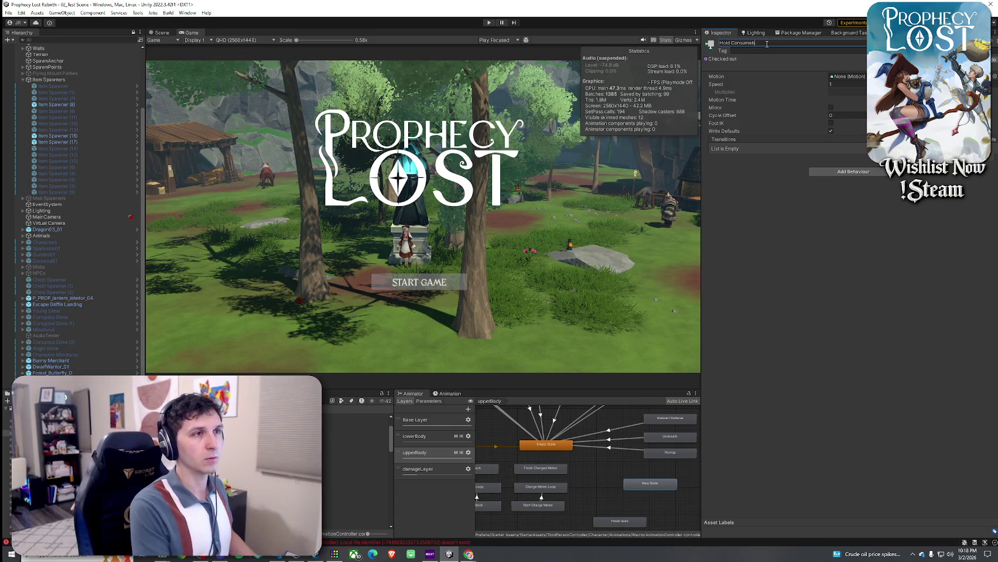
{"action": "right_click", "coordinate": [640, 494]}
{"action": "mouse_move", "coordinate": [664, 501]}
{"action": "left_click", "coordinate": [746, 500]}
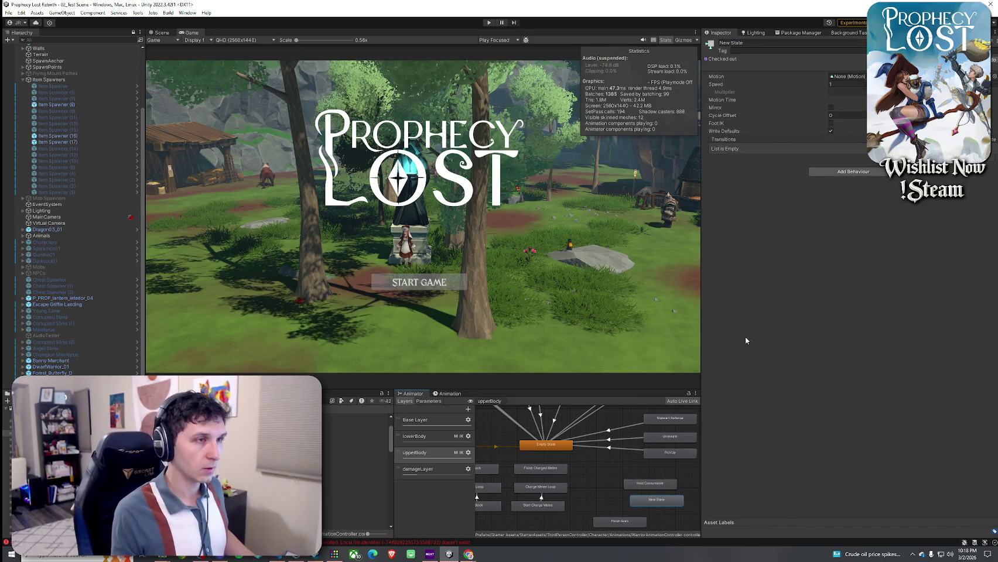
{"action": "left_click", "coordinate": [764, 41]}
{"action": "type", "text": "Drink"}
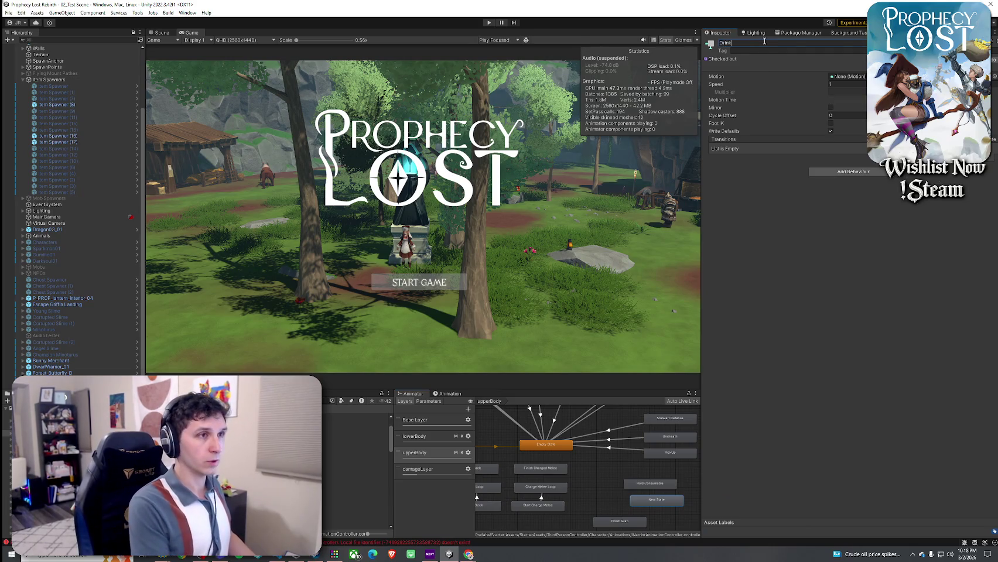
{"action": "type", "text": " Consumable"}
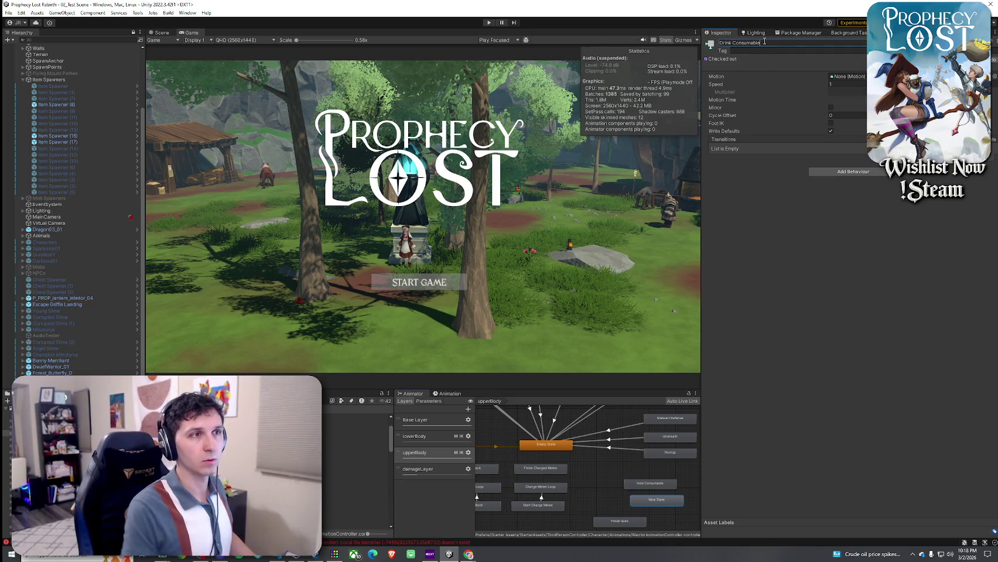
Step: Place Drink Consumable beside Hold Consumable in the graph
{"action": "mouse_move", "coordinate": [656, 501]}
{"action": "left_mouse_down"}
{"action": "mouse_move", "coordinate": [638, 498]}
{"action": "mouse_move", "coordinate": [660, 482]}
{"action": "left_mouse_up"}
{"action": "left_click", "coordinate": [658, 484]}
{"action": "left_click", "coordinate": [649, 501]}
{"action": "scroll", "coordinate": [650, 485], "scroll_direction": "down", "scroll_amount": 2}
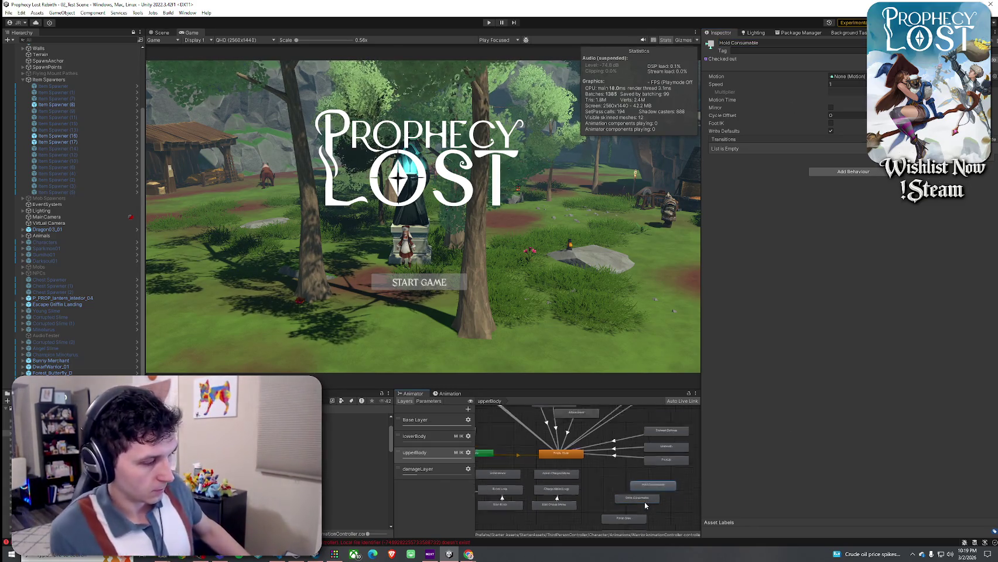
{"action": "mouse_move", "coordinate": [637, 524]}
{"action": "left_mouse_down"}
{"action": "mouse_move", "coordinate": [647, 467]}
{"action": "mouse_move", "coordinate": [612, 449]}
{"action": "mouse_move", "coordinate": [630, 483]}
{"action": "left_mouse_up"}
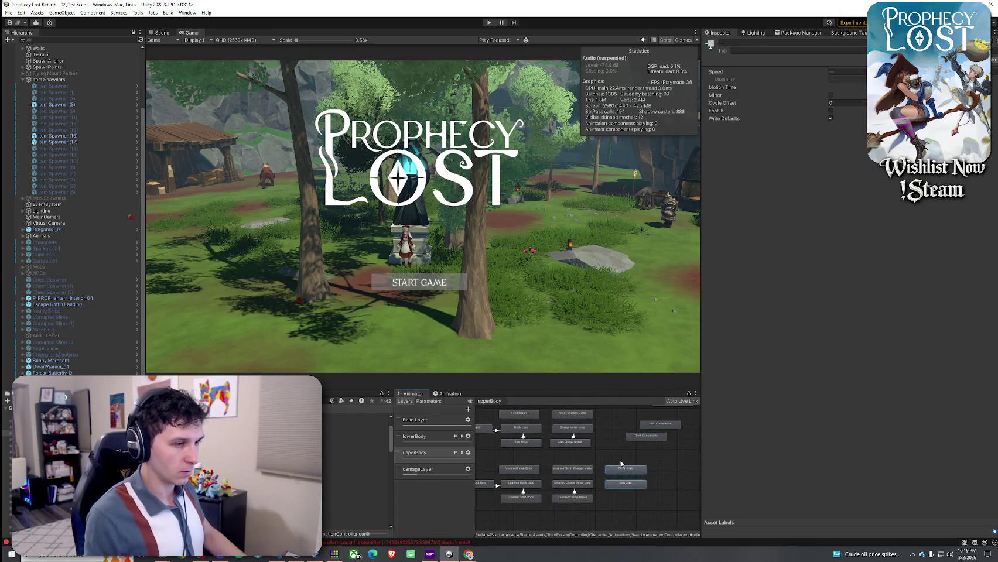
{"action": "scroll", "coordinate": [647, 455], "scroll_direction": "up", "scroll_amount": 2}
{"action": "left_click_drag", "start_coordinate": [615, 447], "coordinate": [656, 471]}
{"action": "left_click", "coordinate": [611, 472]}
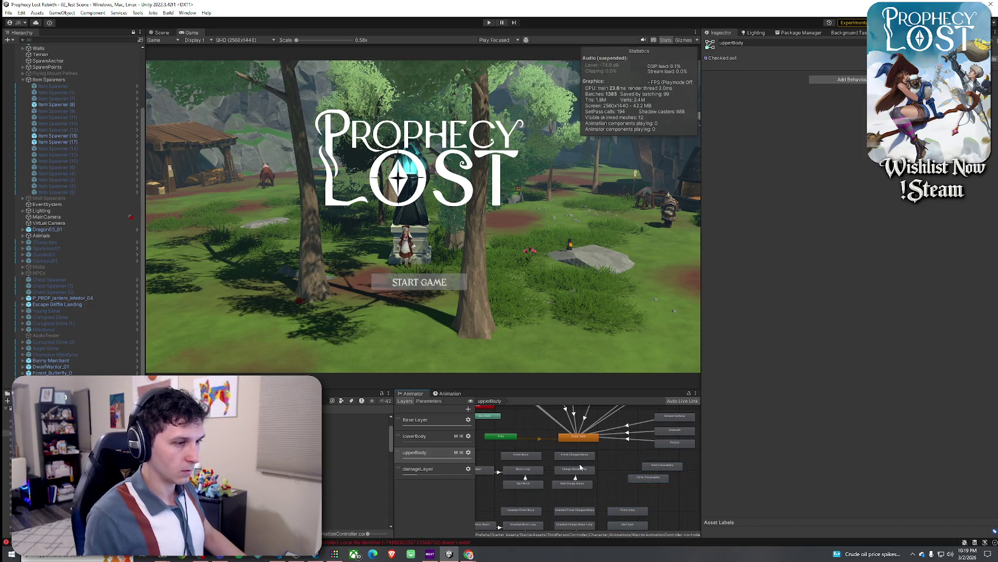
Step: Rearrange the other state nodes around them and deselect to show the upperBody layer
{"action": "scroll", "coordinate": [584, 471], "scroll_direction": "down", "scroll_amount": 3}
{"action": "mouse_move", "coordinate": [504, 521]}
{"action": "left_mouse_down"}
{"action": "mouse_move", "coordinate": [592, 459]}
{"action": "mouse_move", "coordinate": [552, 486]}
{"action": "mouse_move", "coordinate": [536, 469]}
{"action": "left_mouse_up"}
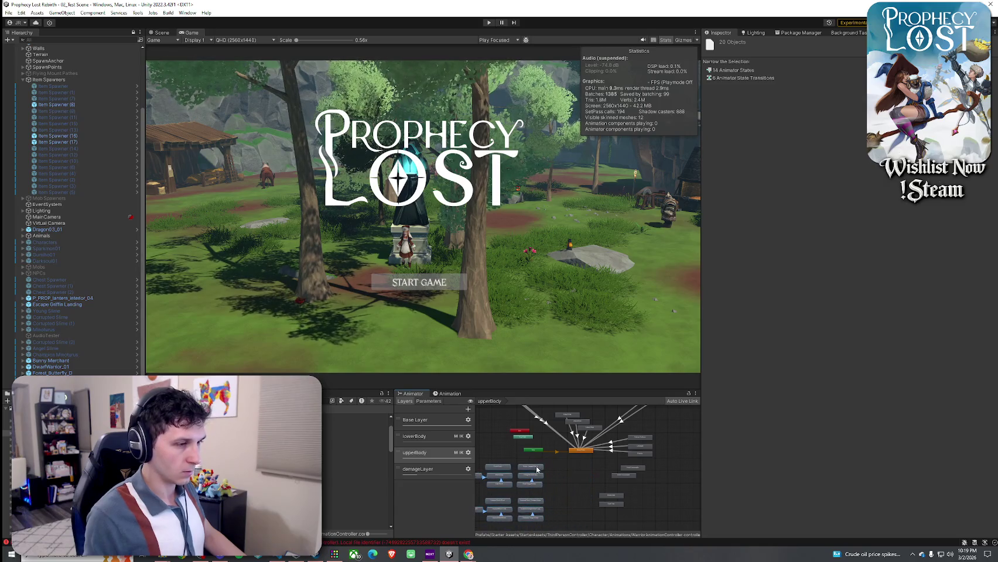
{"action": "left_click_drag", "start_coordinate": [611, 500], "coordinate": [583, 481]}
{"action": "scroll", "coordinate": [583, 482], "scroll_direction": "up", "scroll_amount": 3}
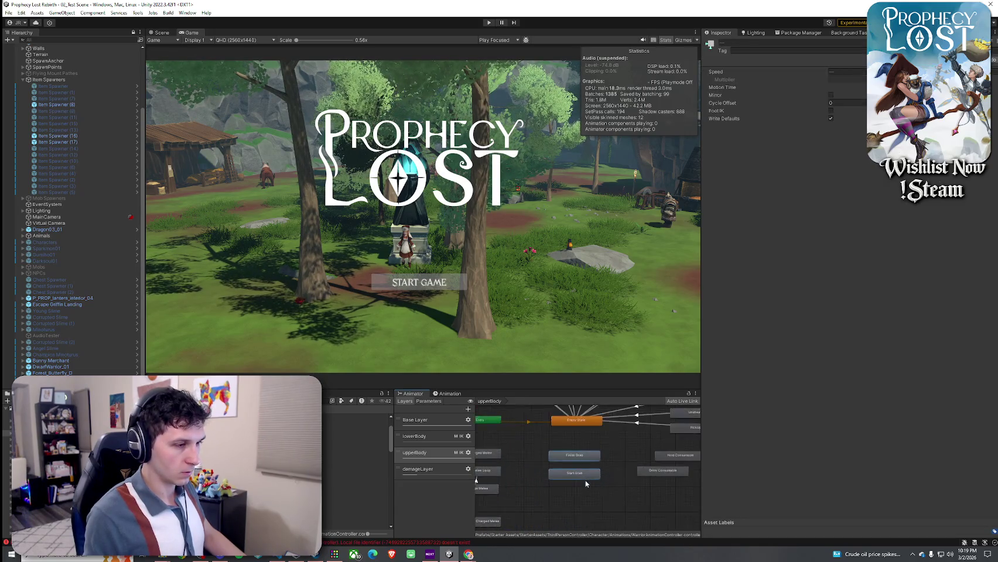
{"action": "scroll", "coordinate": [568, 480], "scroll_direction": "down", "scroll_amount": 5}
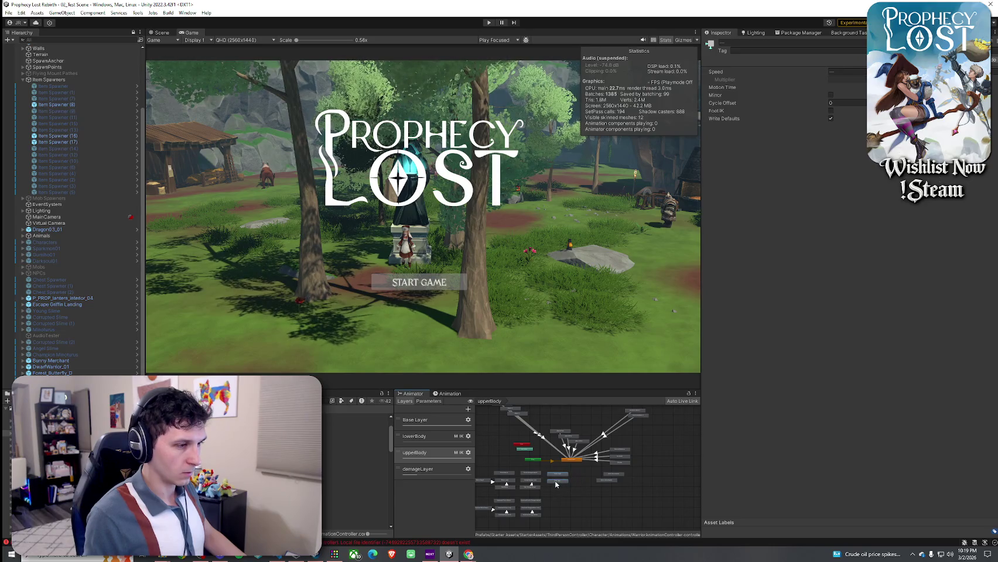
{"action": "left_click_drag", "start_coordinate": [553, 480], "coordinate": [597, 482]}
{"action": "scroll", "coordinate": [597, 480], "scroll_direction": "down", "scroll_amount": 2}
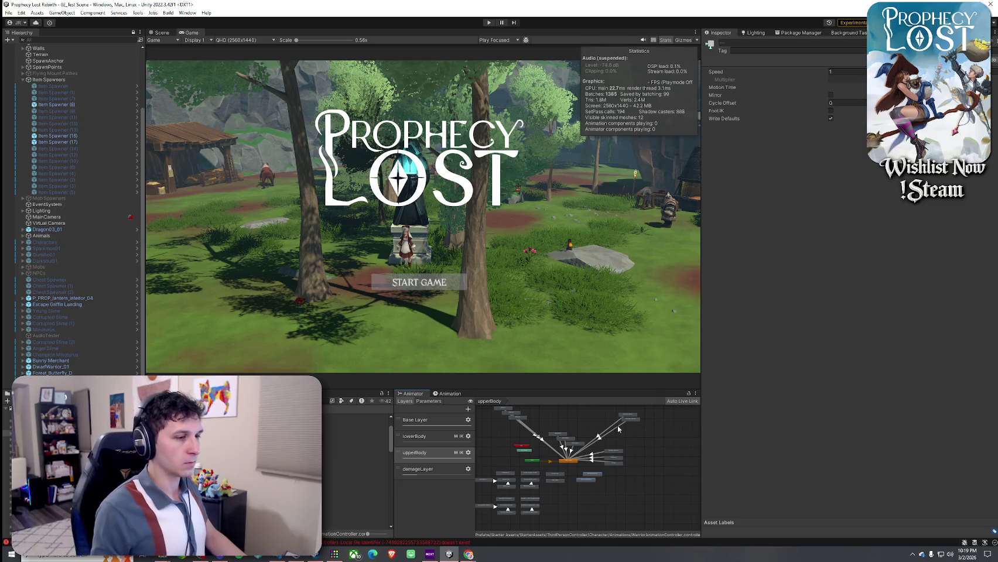
{"action": "left_click", "coordinate": [631, 439]}
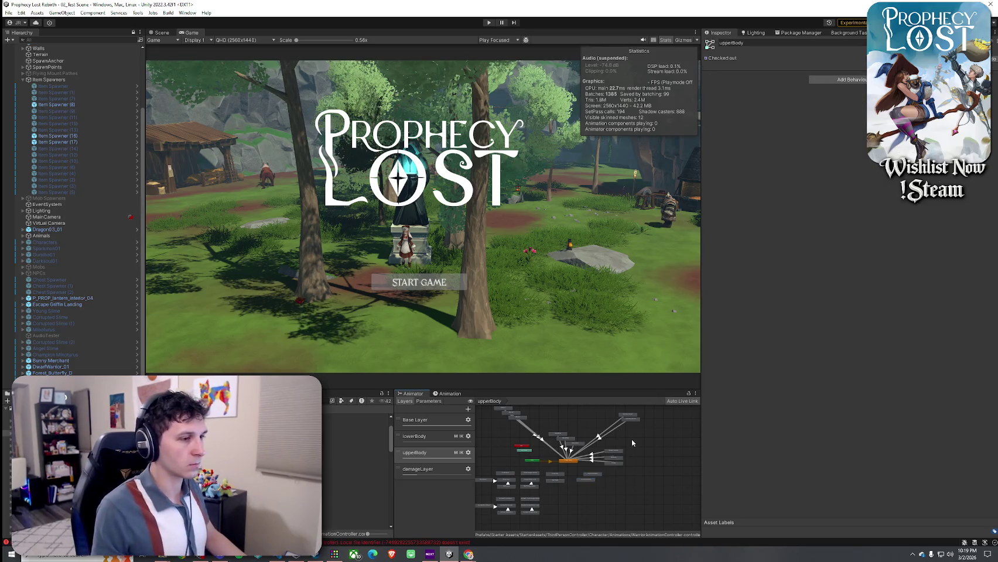
{"action": "left_click", "coordinate": [8, 13]}
{"action": "left_click", "coordinate": [8, 12]}
{"action": "scroll", "coordinate": [598, 469], "scroll_direction": "up", "scroll_amount": 5}
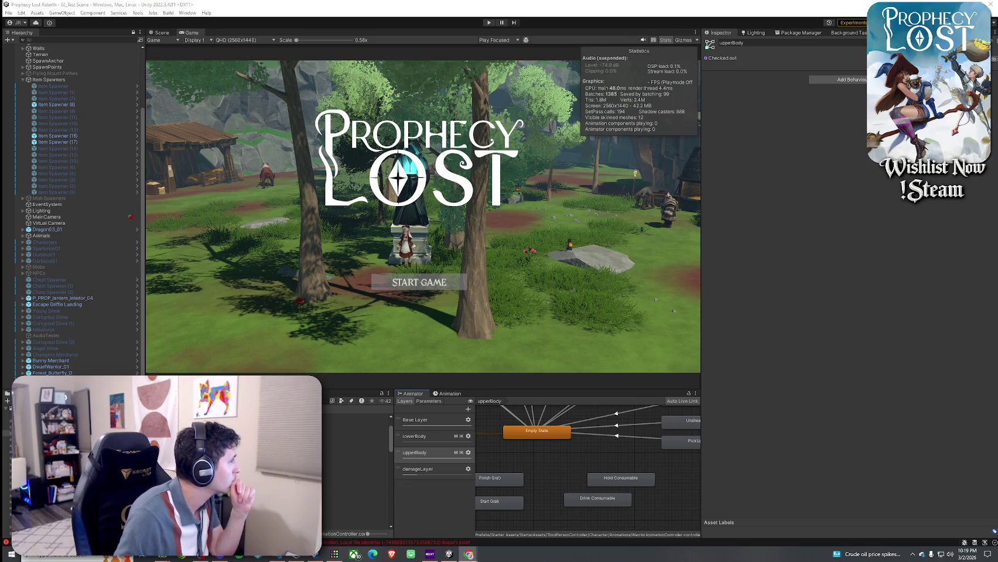
Step: Bring the VS Code window with Player.cs in front of Unity
{"action": "left_click", "coordinate": [280, 559]}
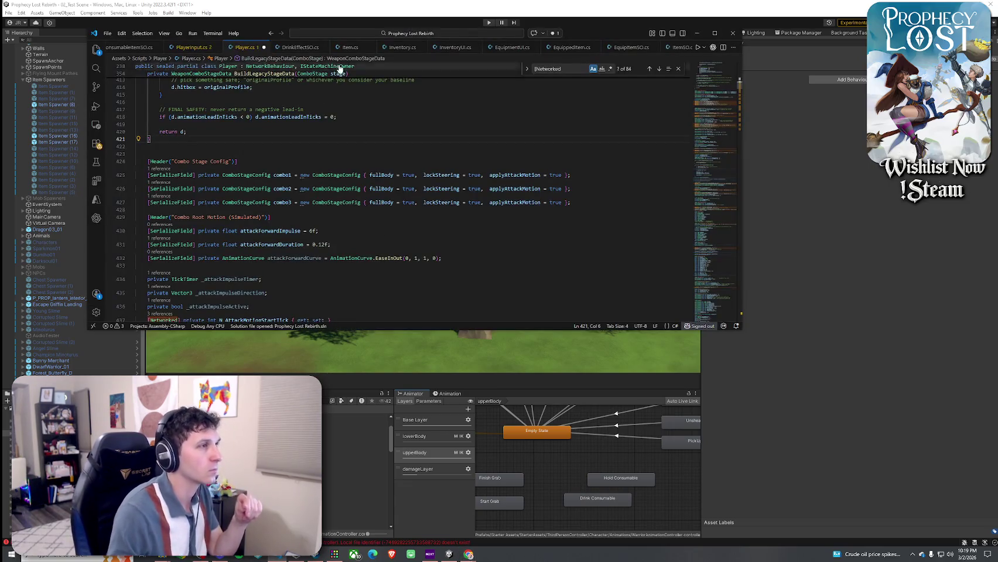
Step: Move the VS Code window aside
{"action": "mouse_move", "coordinate": [557, 41]}
{"action": "left_mouse_down"}
{"action": "mouse_move", "coordinate": [147, 105]}
{"action": "mouse_move", "coordinate": [0, 105]}
{"action": "left_mouse_up"}
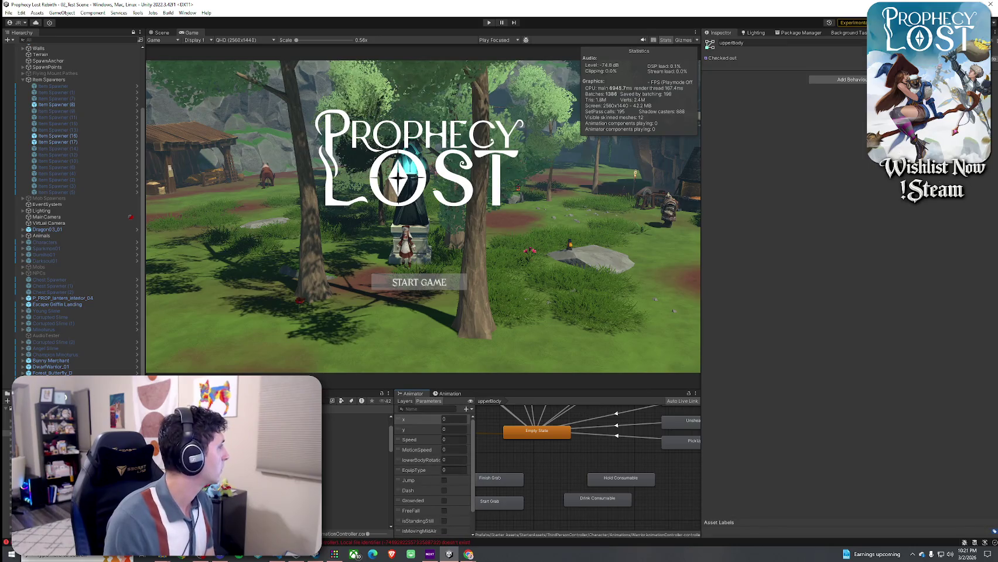
Step: Add an Int parameter named UpperBodyMode, then select ConsumableUse and widen the Parameters panel
{"action": "scroll", "coordinate": [439, 440], "scroll_direction": "down", "scroll_amount": 1}
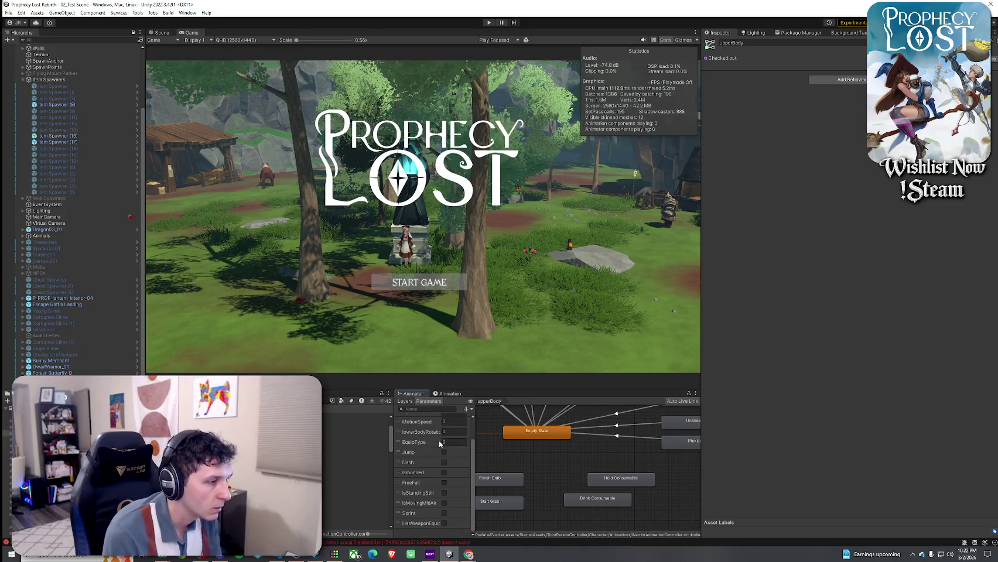
{"action": "left_click", "coordinate": [466, 409]}
{"action": "left_click", "coordinate": [474, 427]}
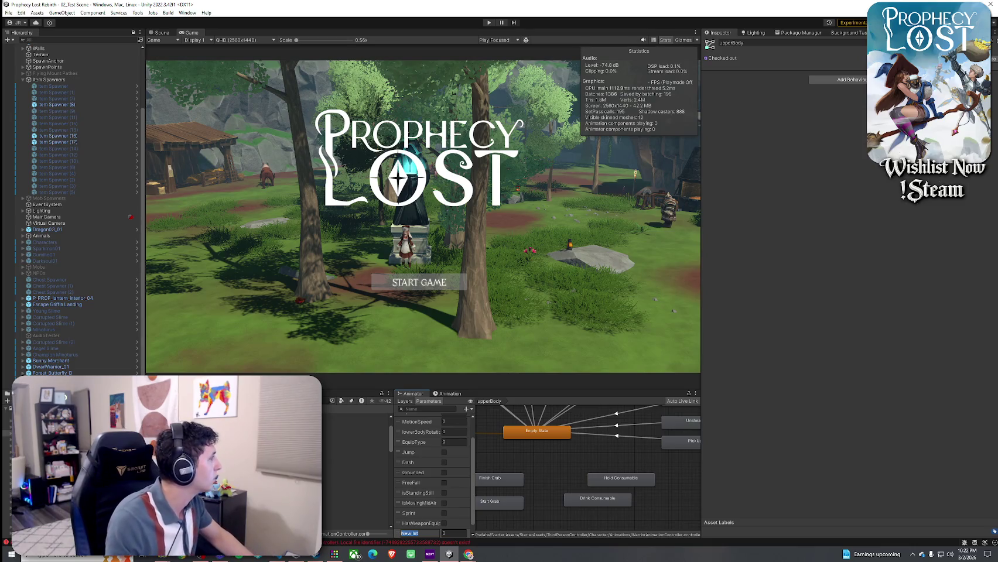
{"action": "type", "text": "UpperBo"}
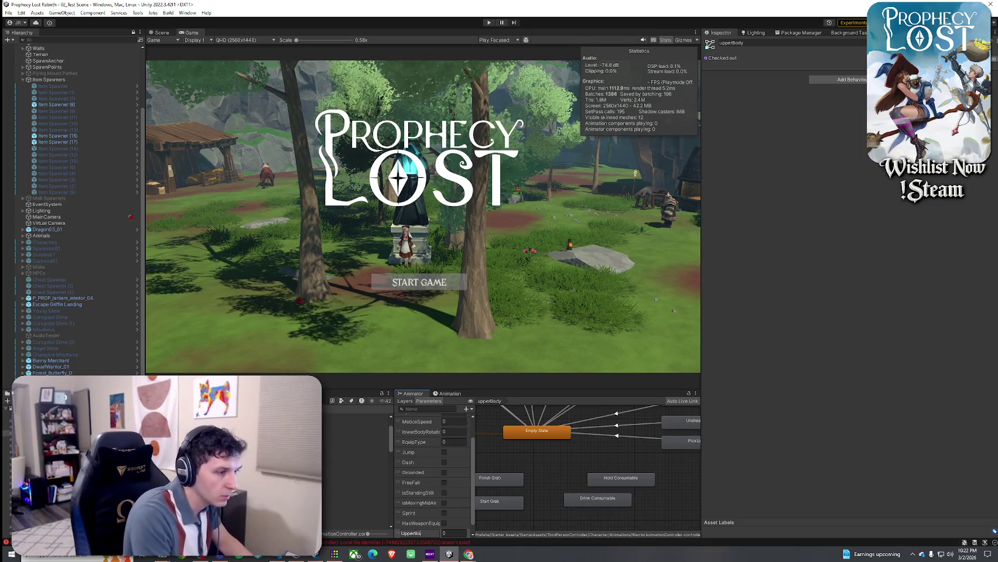
{"action": "type", "text": "dyMode"}
{"action": "key", "text": "Return"}
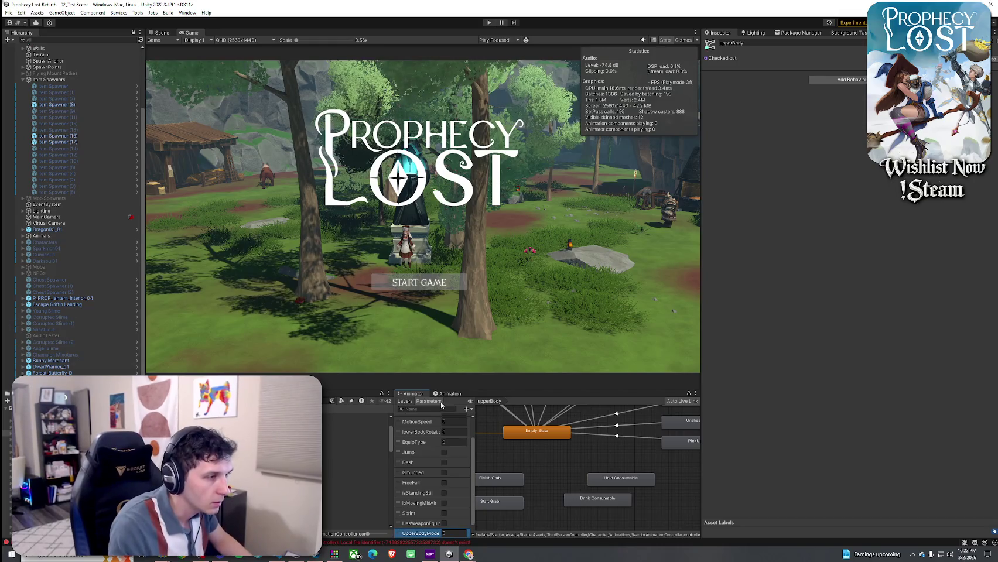
{"action": "left_click", "coordinate": [466, 410]}
{"action": "left_click", "coordinate": [484, 430]}
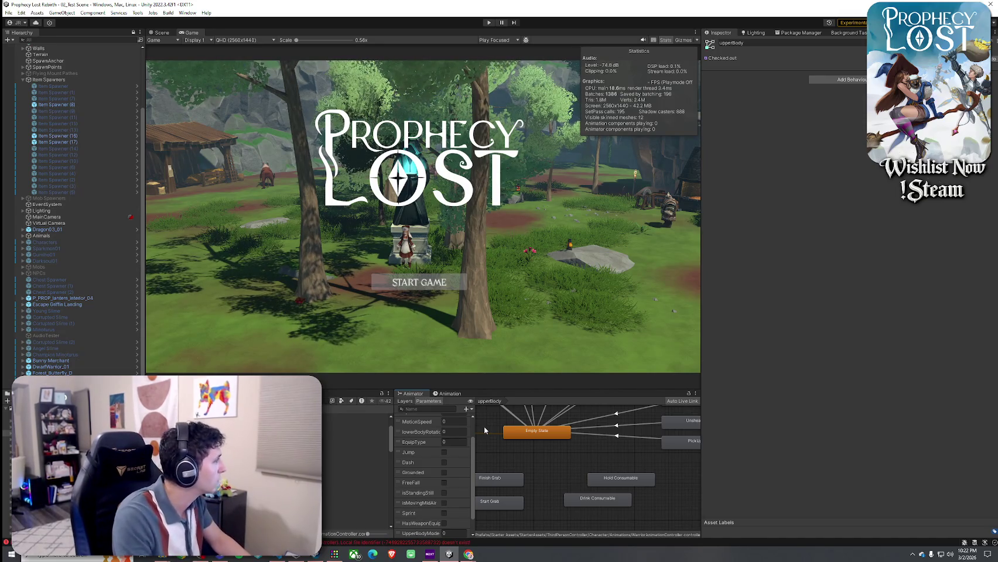
{"action": "scroll", "coordinate": [431, 498], "scroll_direction": "down", "scroll_amount": 1}
{"action": "left_click", "coordinate": [427, 524]}
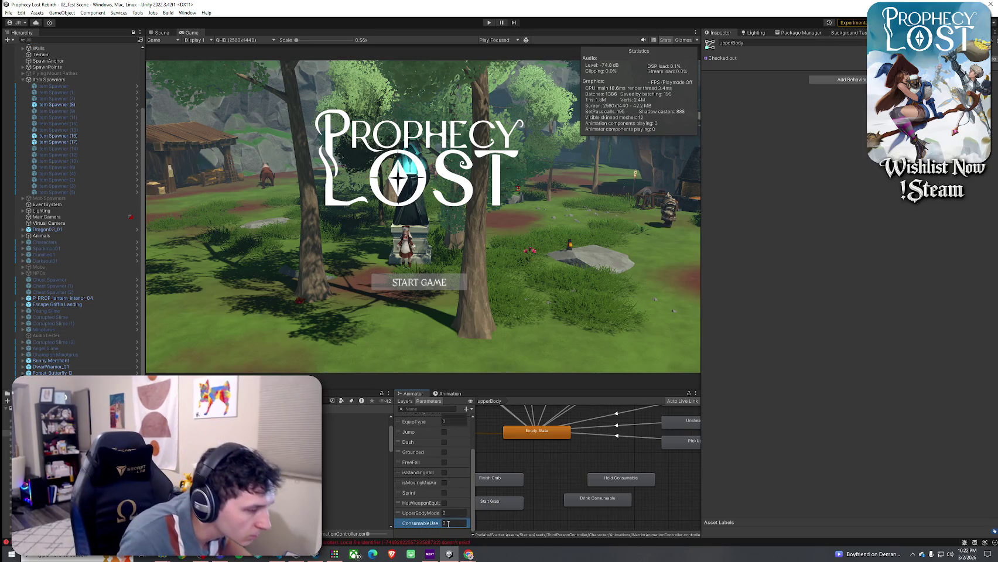
{"action": "left_click_drag", "start_coordinate": [473, 499], "coordinate": [485, 499]}
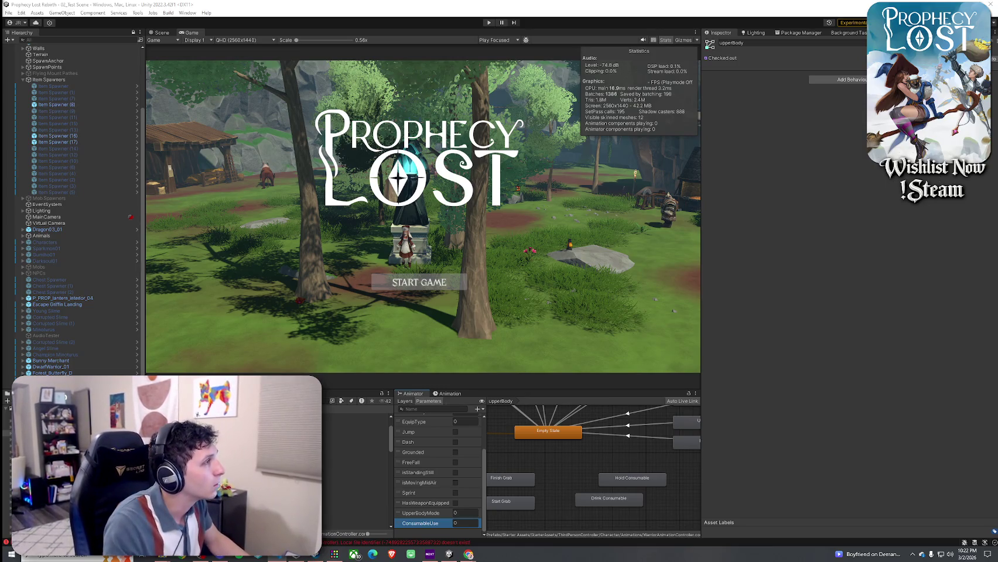
Step: In Player.cs, search for Render() and step back through matches to the method definition
{"action": "key", "text": "alt+Tab"}
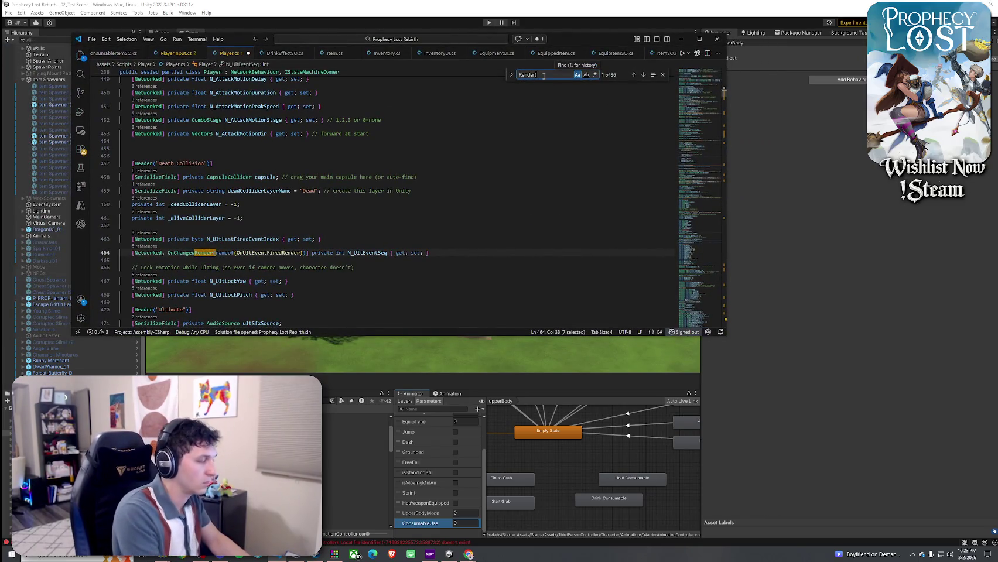
{"action": "type", "text": "()"}
{"action": "left_click", "coordinate": [633, 75]}
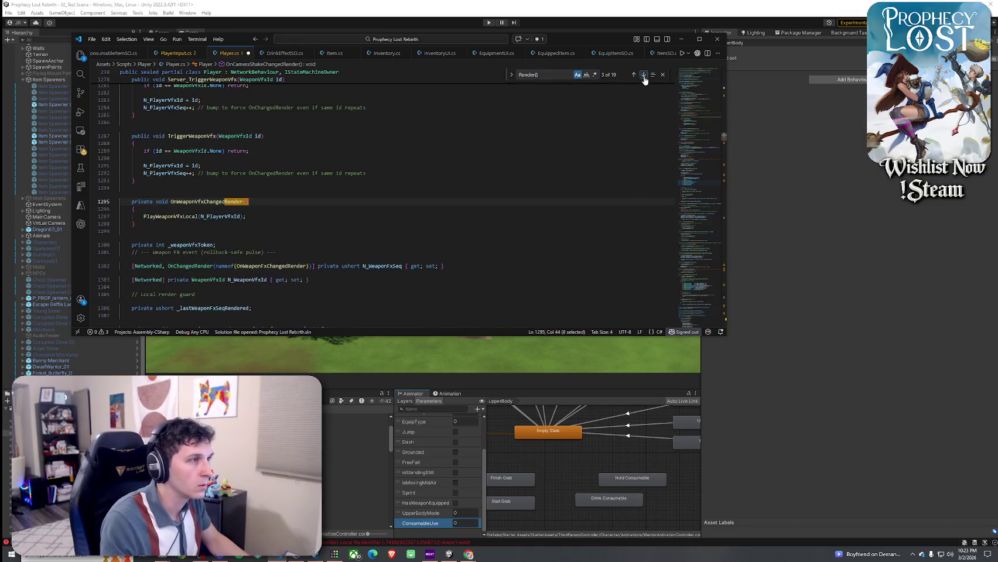
{"action": "left_click", "coordinate": [633, 75]}
{"action": "left_click", "coordinate": [633, 75]}
{"action": "left_click", "coordinate": [633, 74]}
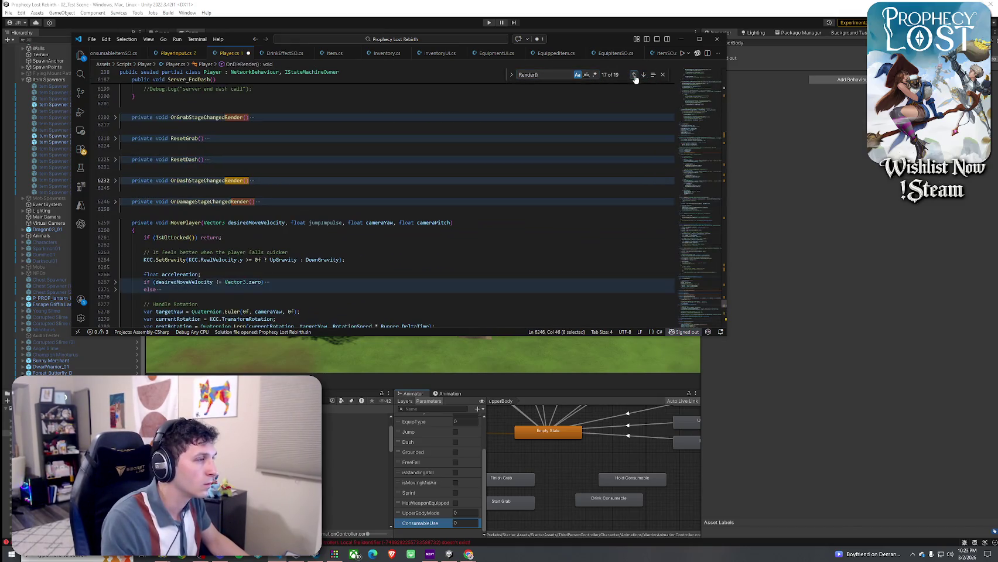
{"action": "left_click", "coordinate": [633, 75]}
{"action": "left_click", "coordinate": [633, 75]}
{"action": "left_click", "coordinate": [634, 75]}
{"action": "left_click", "coordinate": [633, 75]}
{"action": "left_click", "coordinate": [634, 75]}
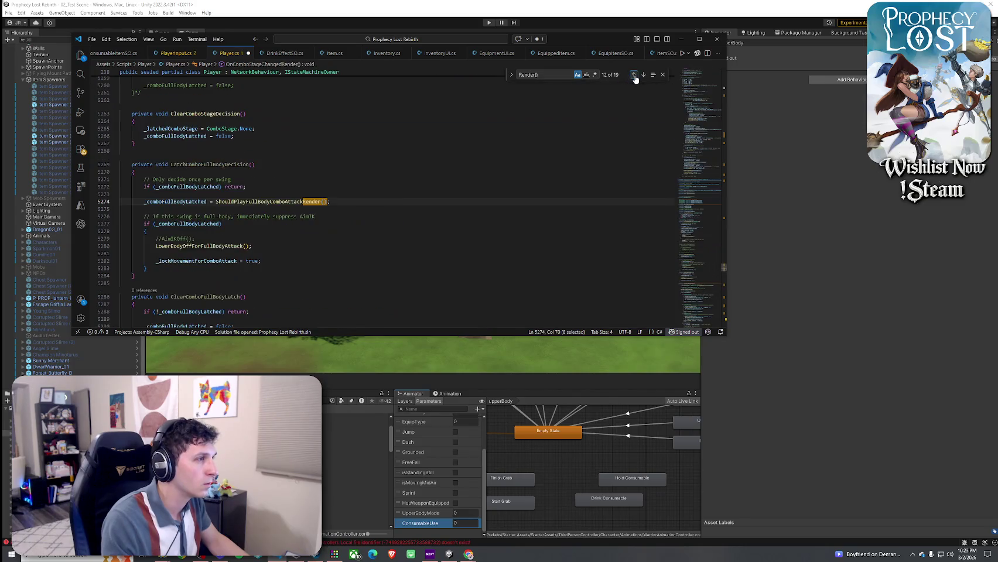
{"action": "left_click", "coordinate": [633, 75]}
{"action": "left_click", "coordinate": [634, 75]}
{"action": "left_click", "coordinate": [633, 75]}
{"action": "left_click", "coordinate": [633, 75]}
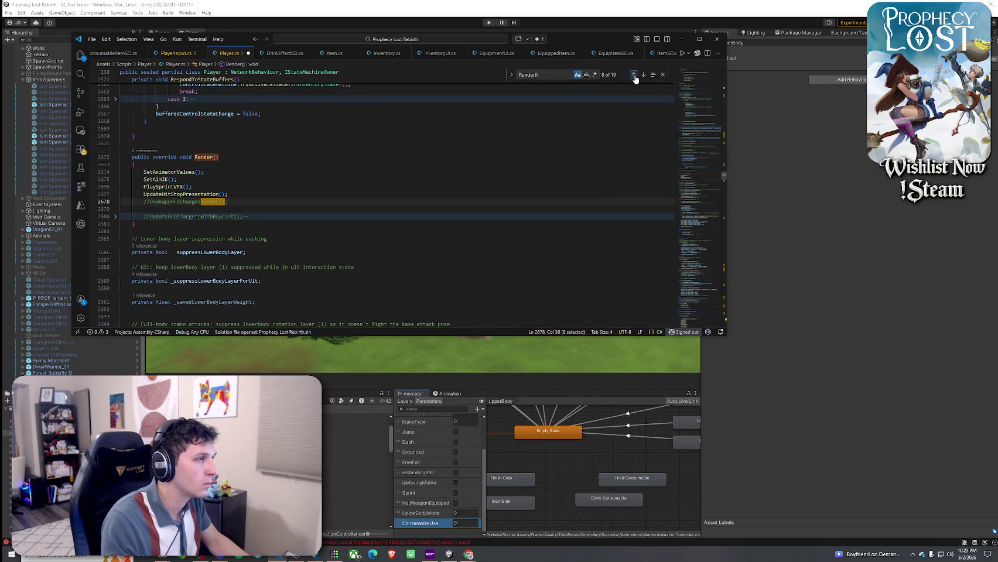
{"action": "left_click", "coordinate": [634, 75]}
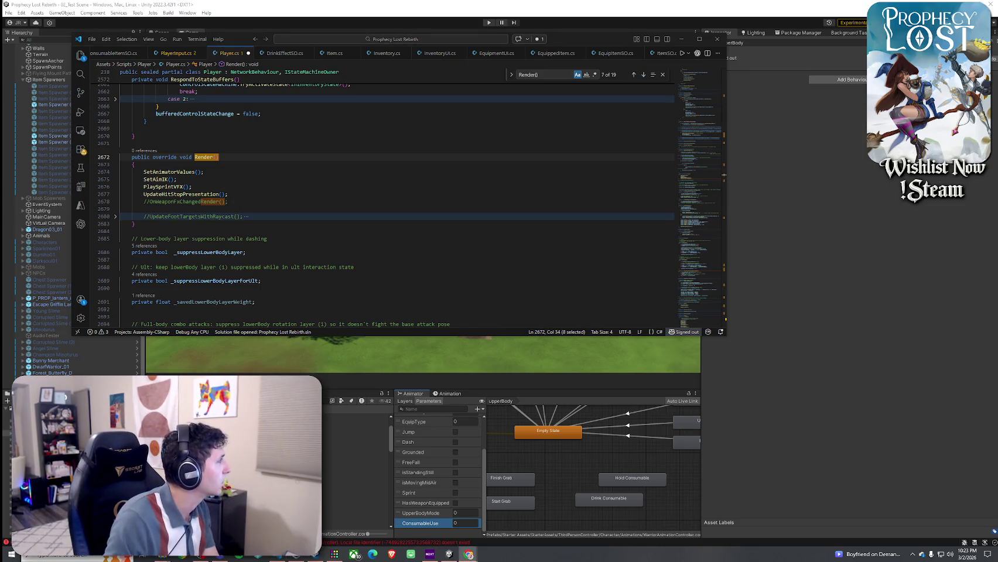
Step: Review the SetAnimatorValues call, save Player.cs, and check Unity before returning to the code
{"action": "left_click", "coordinate": [150, 194]}
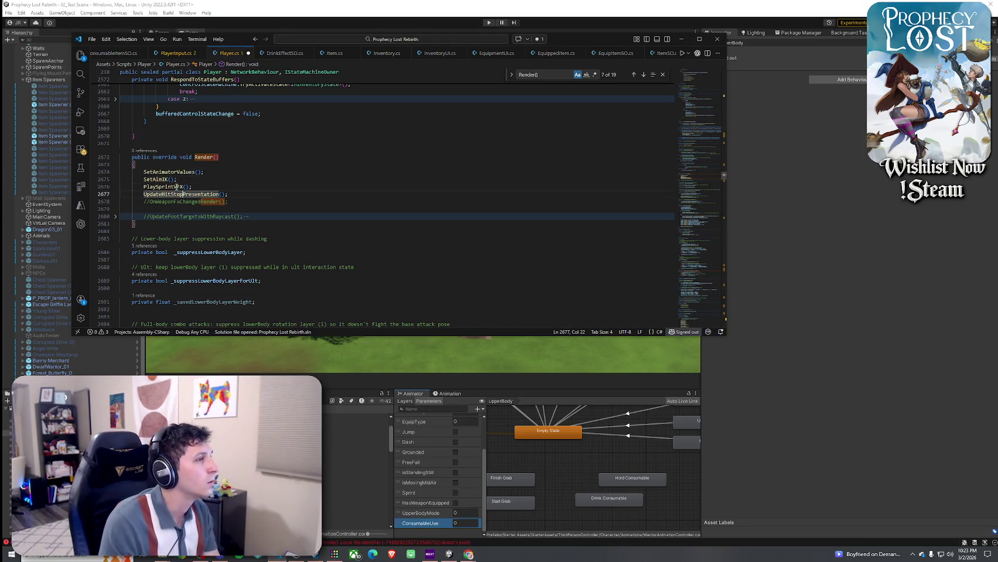
{"action": "left_click", "coordinate": [158, 179]}
{"action": "left_click", "coordinate": [155, 172]}
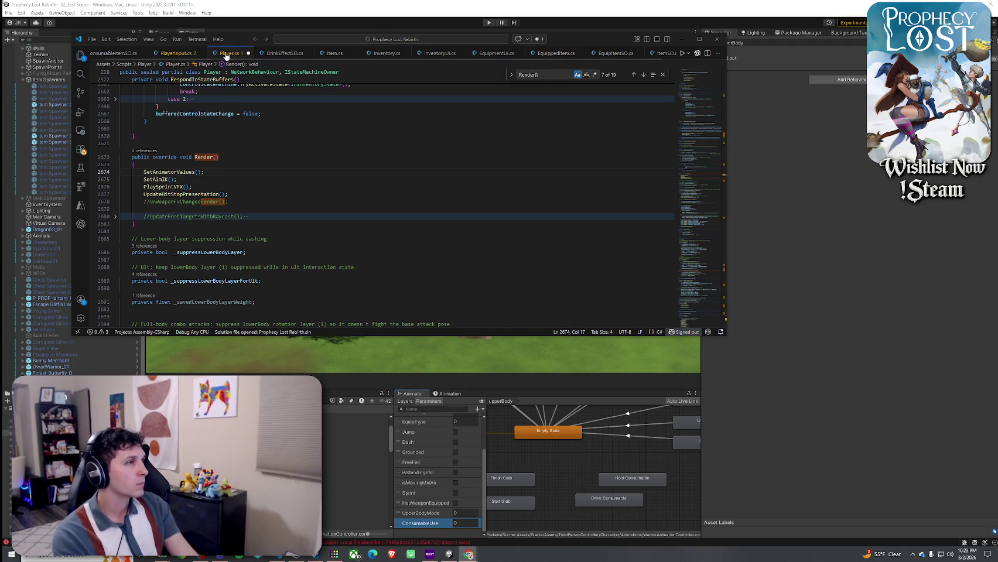
{"action": "left_click", "coordinate": [92, 39]}
{"action": "left_click", "coordinate": [115, 178]}
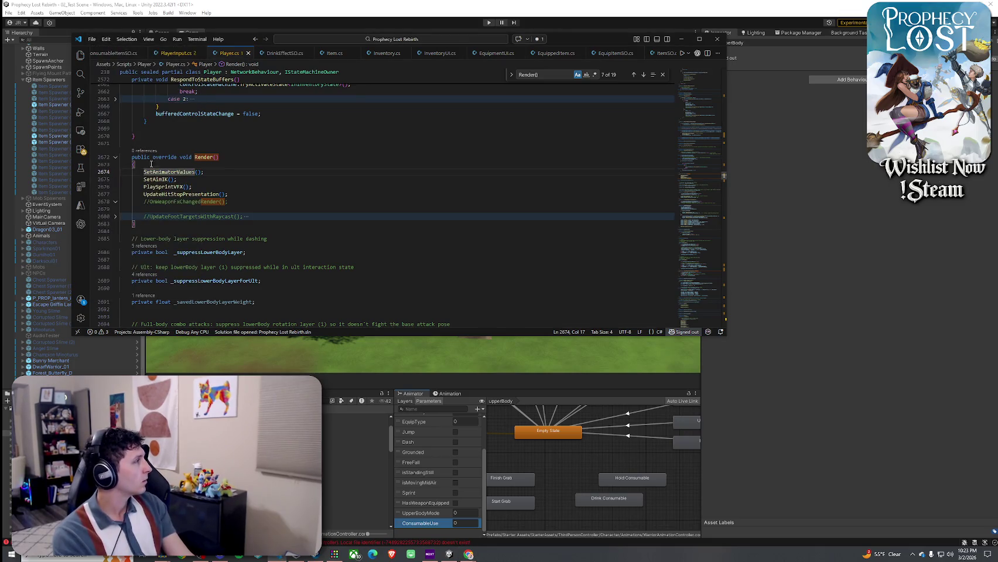
{"action": "right_click", "coordinate": [237, 56]}
{"action": "left_click", "coordinate": [275, 190]}
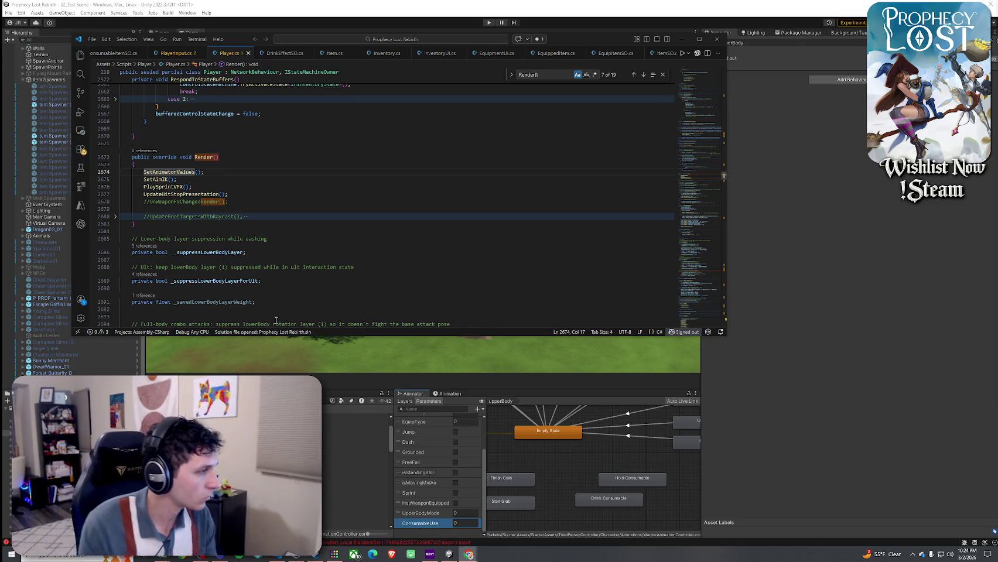
{"action": "left_click", "coordinate": [331, 342]}
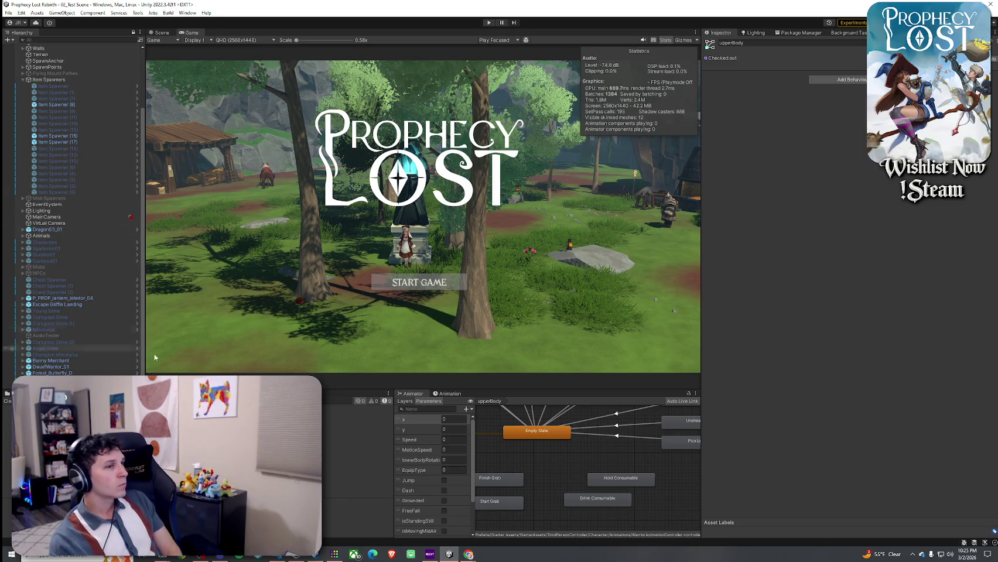
{"action": "left_click", "coordinate": [320, 559]}
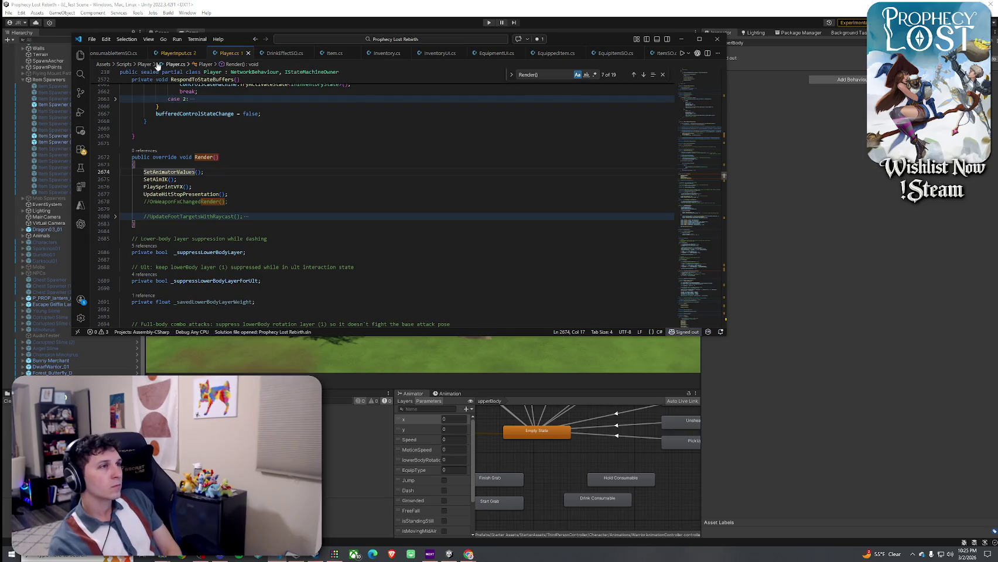
Step: Jump to the SetAnimatorValues() definition in Player.cs and look through it
{"action": "left_click", "coordinate": [92, 38]}
{"action": "left_click", "coordinate": [123, 171]}
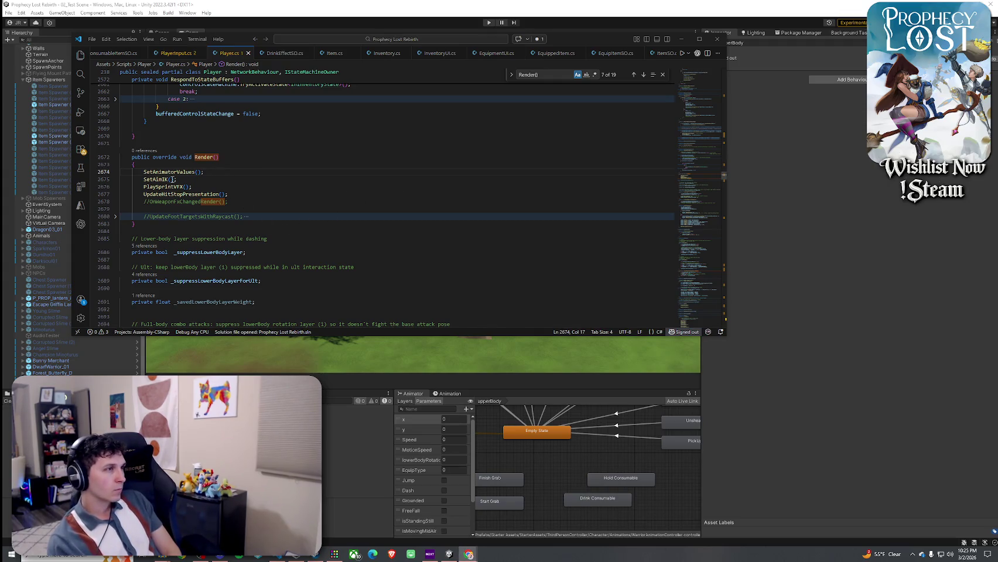
{"action": "right_click", "coordinate": [171, 172]}
{"action": "left_click", "coordinate": [217, 82]}
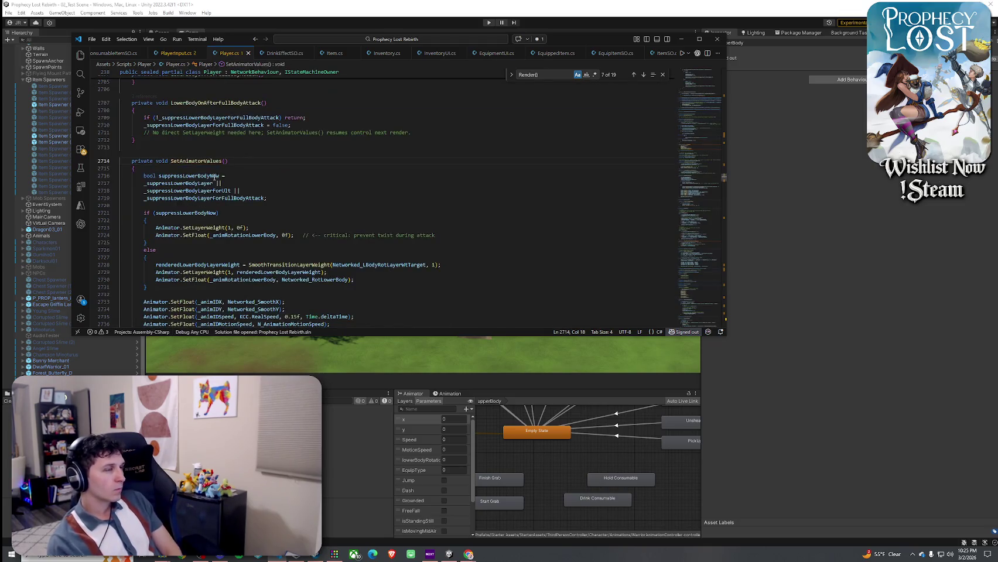
{"action": "scroll", "coordinate": [215, 177], "scroll_direction": "down", "scroll_amount": 2}
{"action": "scroll", "coordinate": [237, 232], "scroll_direction": "down", "scroll_amount": 1}
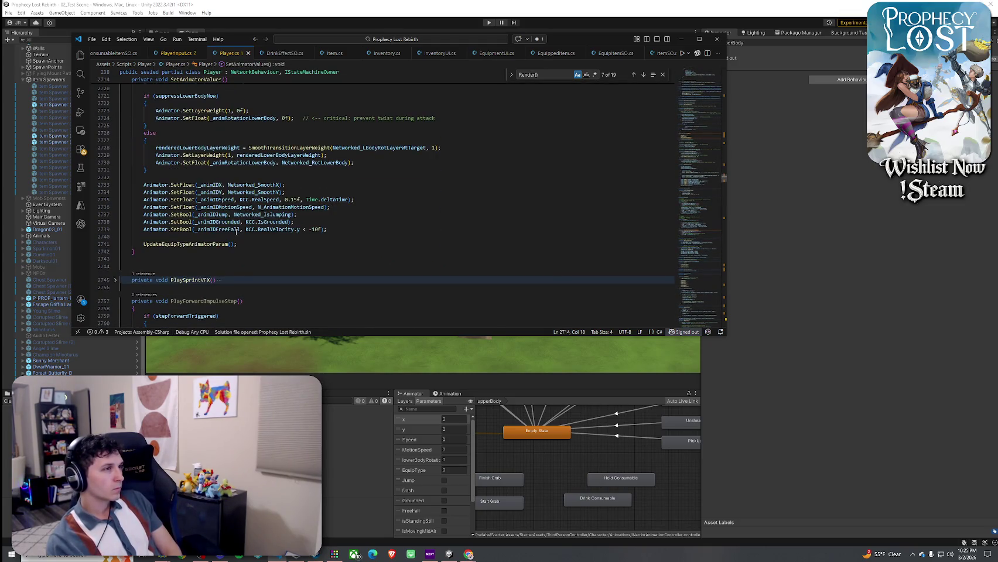
{"action": "scroll", "coordinate": [236, 231], "scroll_direction": "up", "scroll_amount": 2}
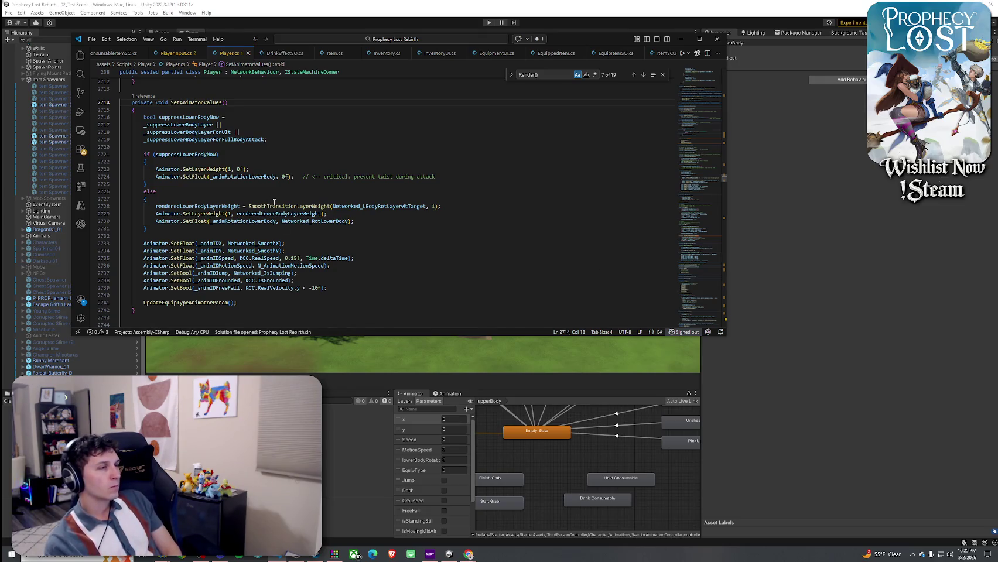
Step: Reveal Player.cs in File Explorer, then bring Unity back to the front
{"action": "mouse_move", "coordinate": [267, 178]}
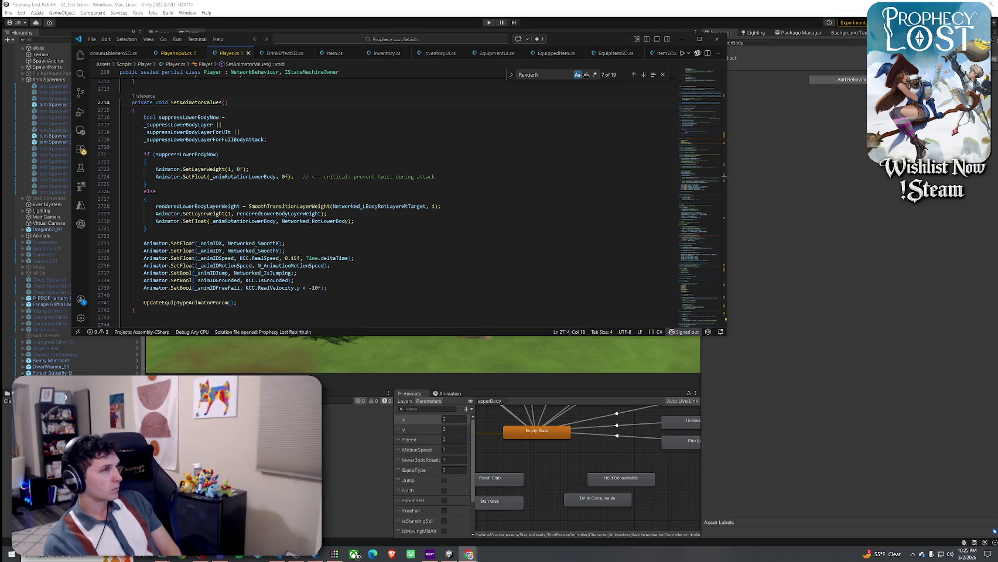
{"action": "right_click", "coordinate": [230, 53]}
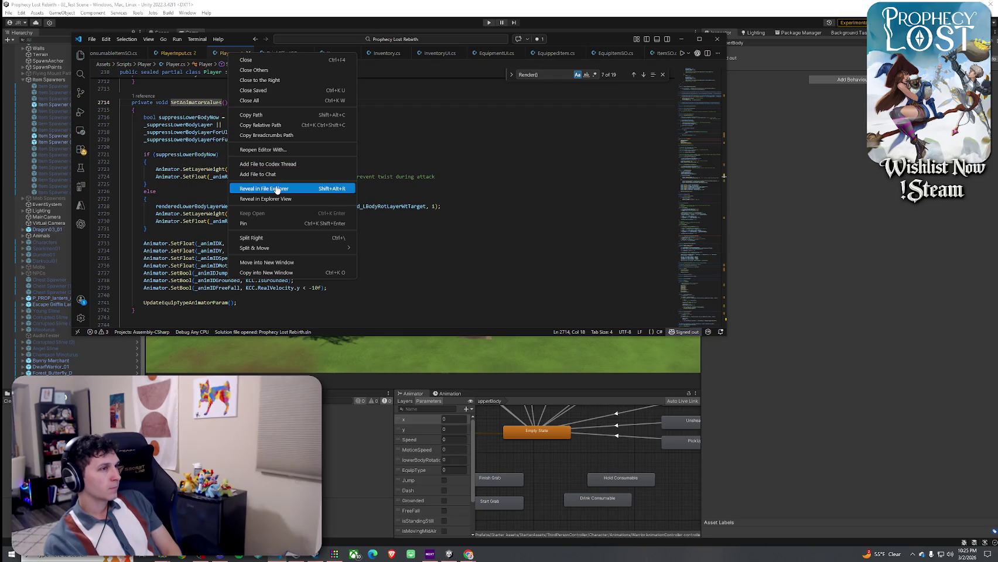
{"action": "left_click", "coordinate": [277, 189]}
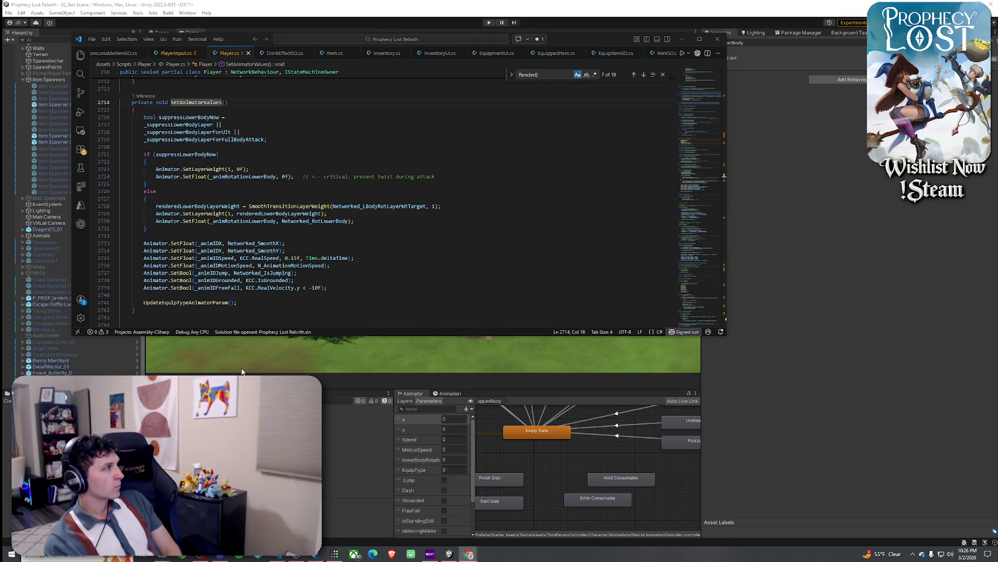
{"action": "left_click", "coordinate": [539, 17]}
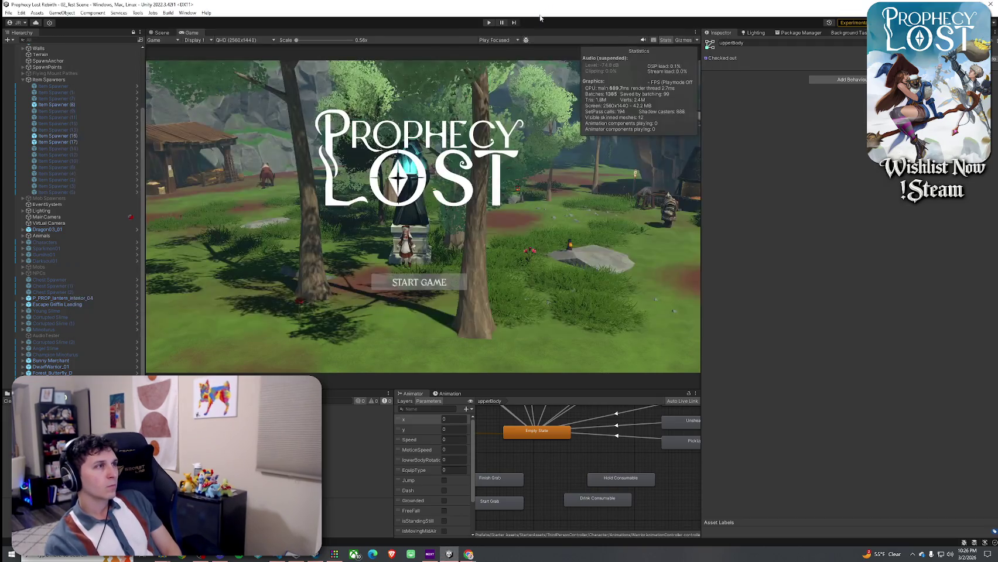
Step: Save the scene, enter Play mode and start a game from the title screen
{"action": "left_click", "coordinate": [8, 12]}
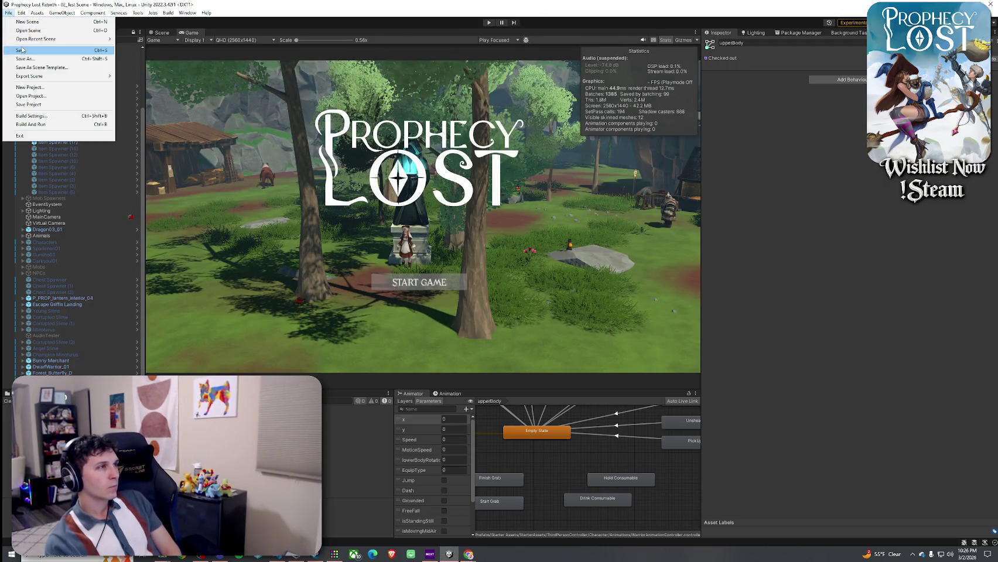
{"action": "left_click", "coordinate": [491, 24]}
{"action": "left_click", "coordinate": [492, 25]}
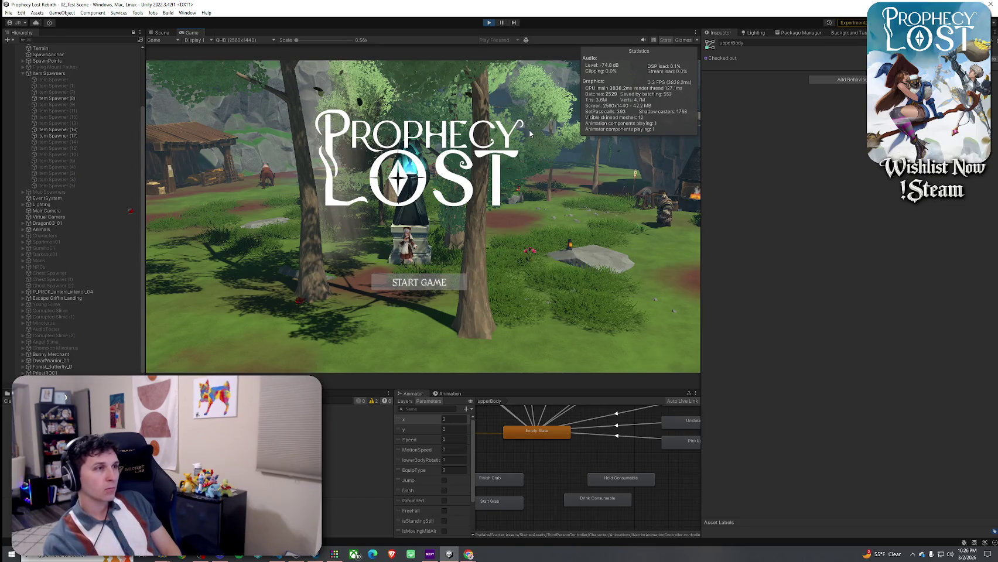
{"action": "left_click", "coordinate": [431, 286]}
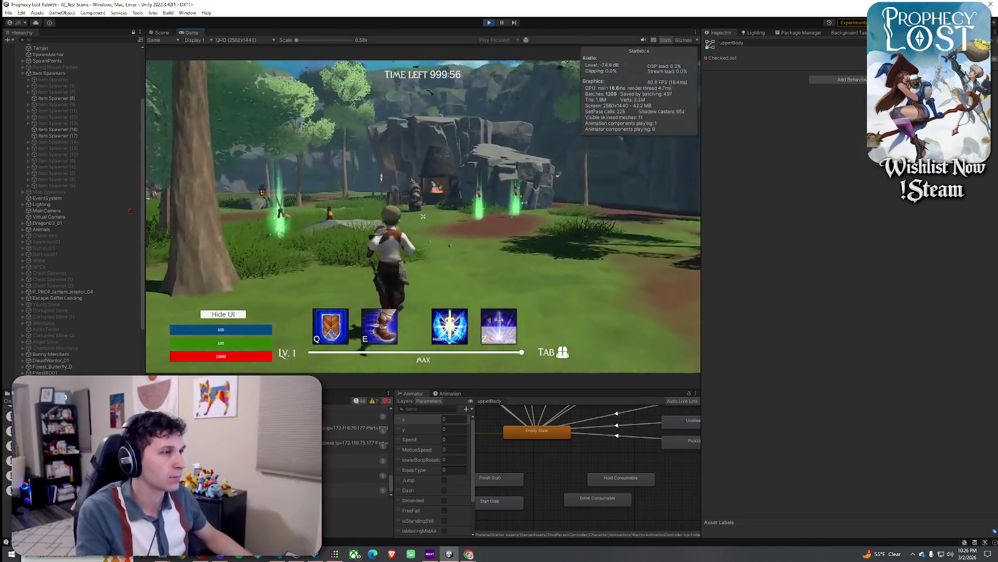
Step: Check the hero's inventory, then fight the minotaur with repeated sword slashes
{"action": "key", "text": "Tab"}
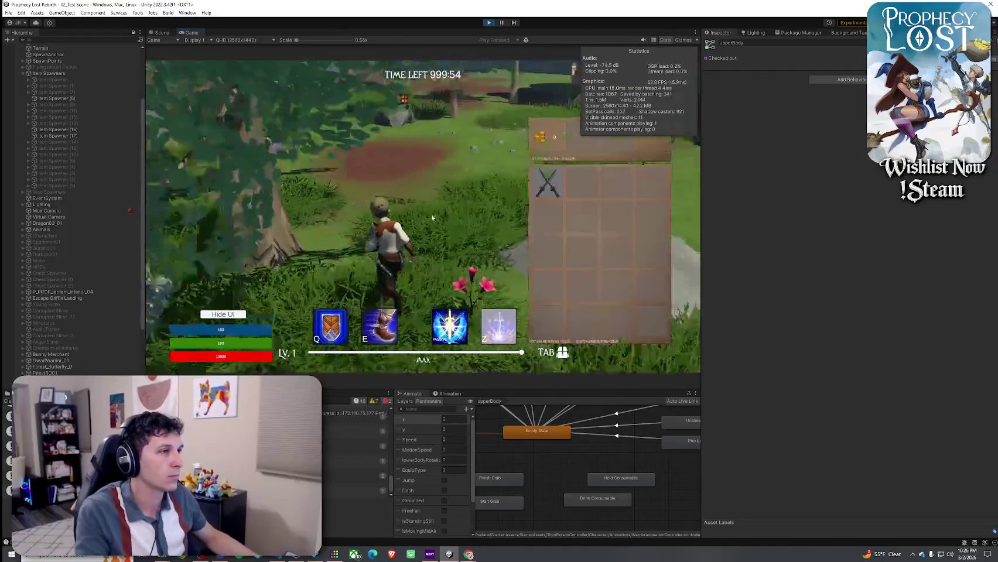
{"action": "key", "text": "Tab"}
{"action": "left_click", "coordinate": [423, 216]}
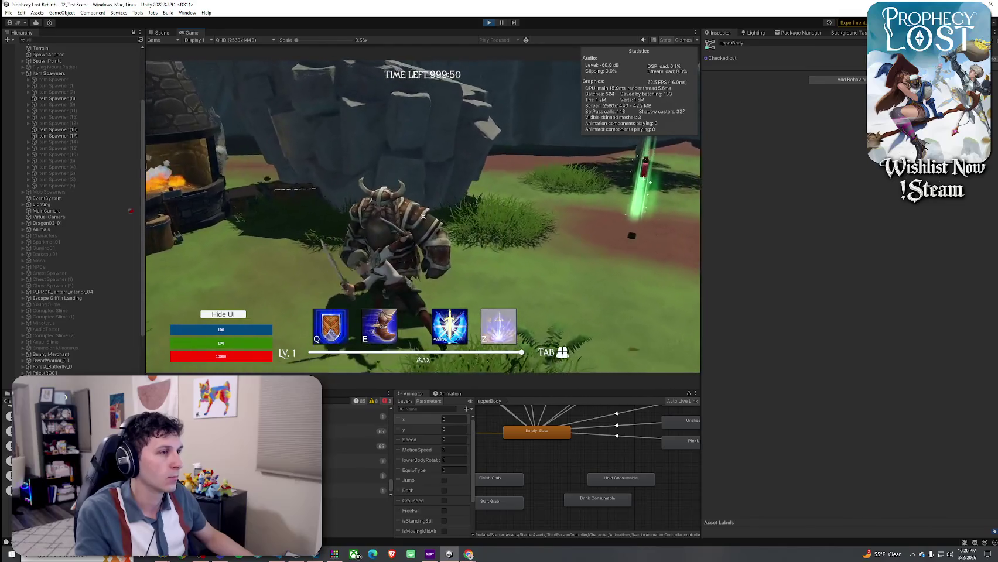
{"action": "left_click", "coordinate": [423, 216]}
{"action": "key", "text": "w"}
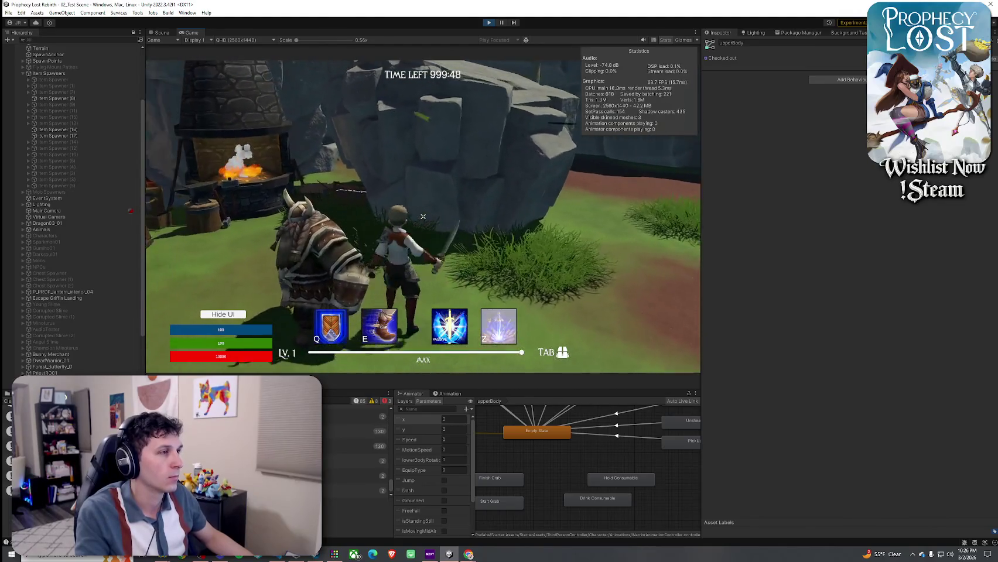
{"action": "left_click", "coordinate": [422, 216]}
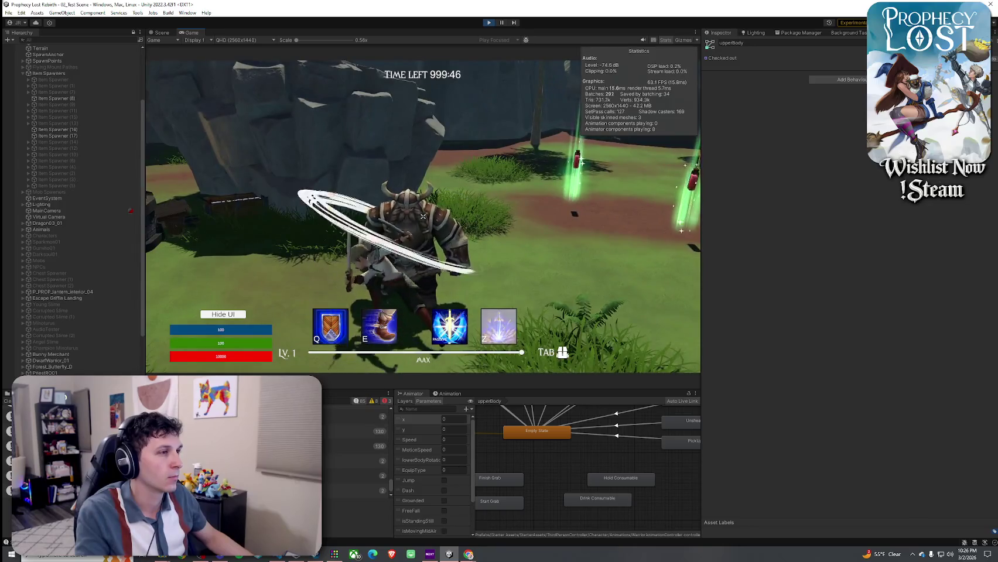
Step: Run to the forge, climb its chimney and leap off the cliff down into the forest
{"action": "key", "text": "w"}
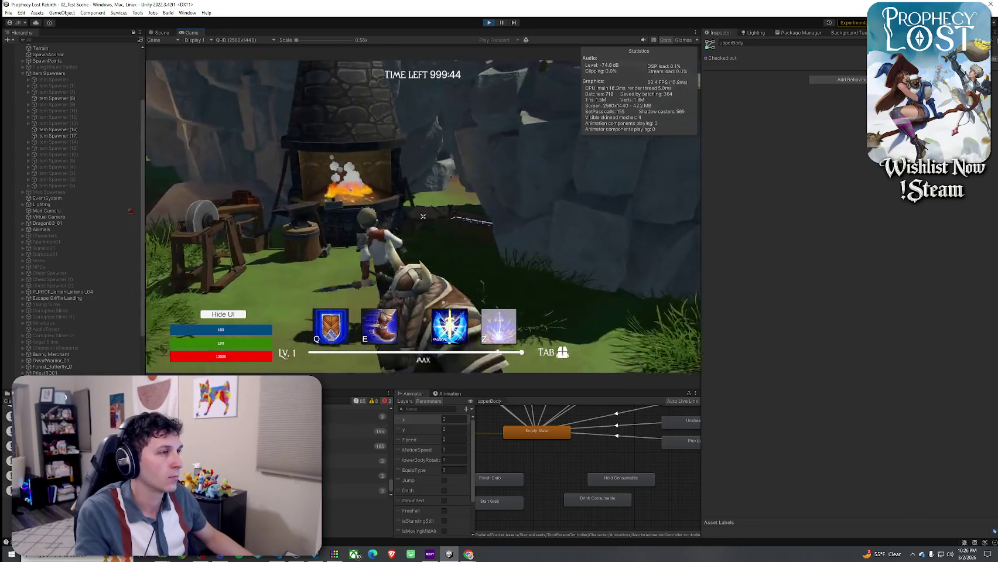
{"action": "key", "text": "w"}
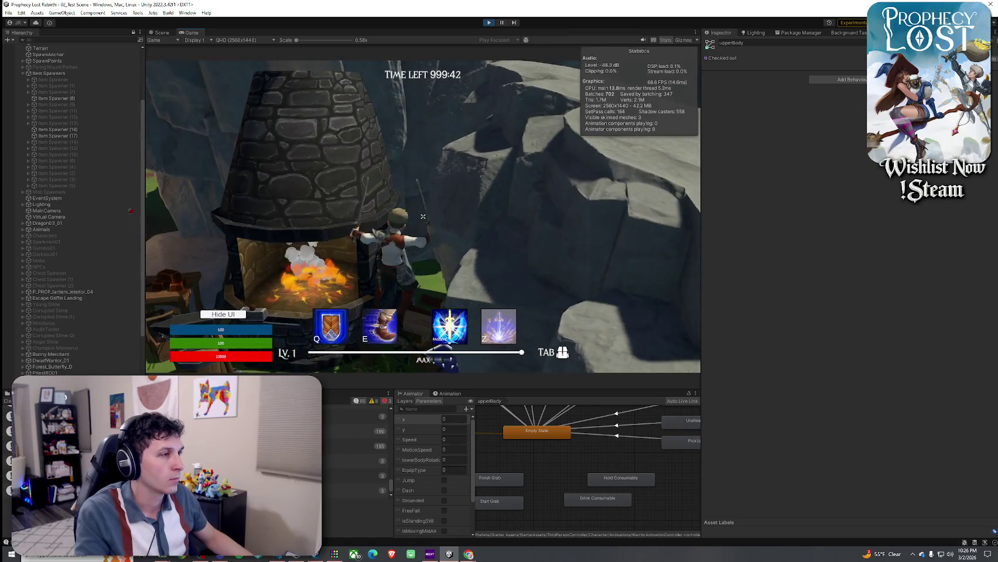
{"action": "key", "text": "space"}
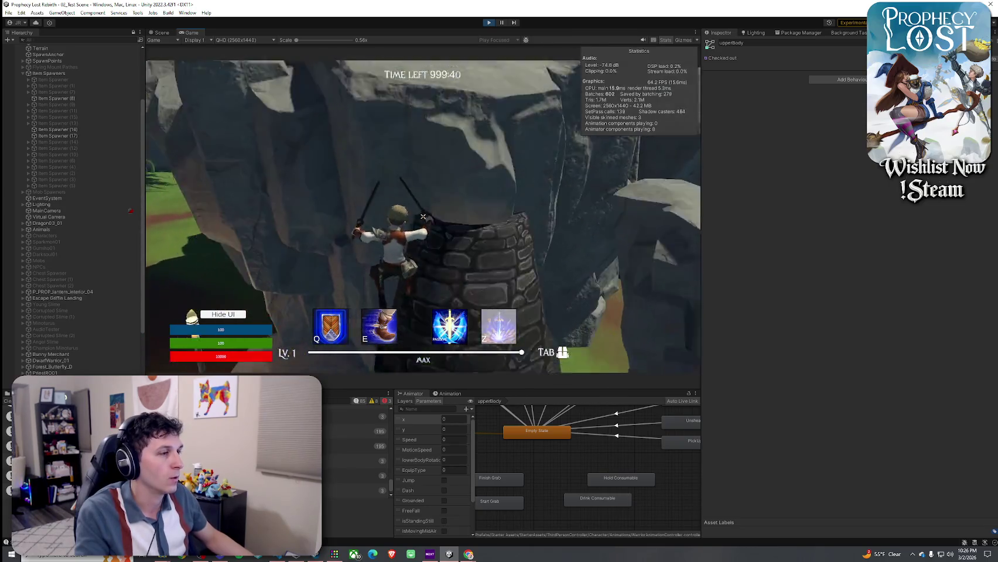
{"action": "key", "text": "w"}
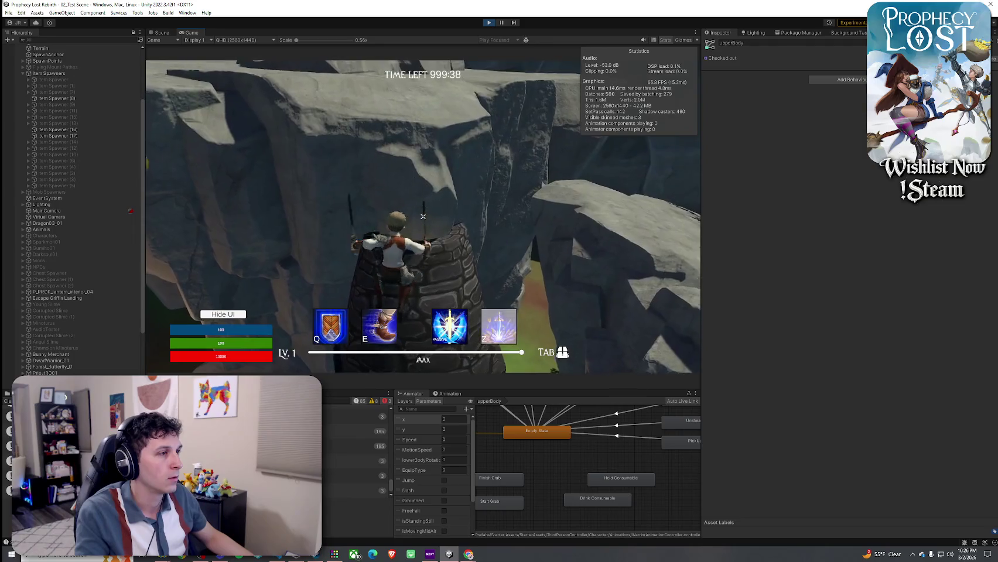
{"action": "key", "text": "w"}
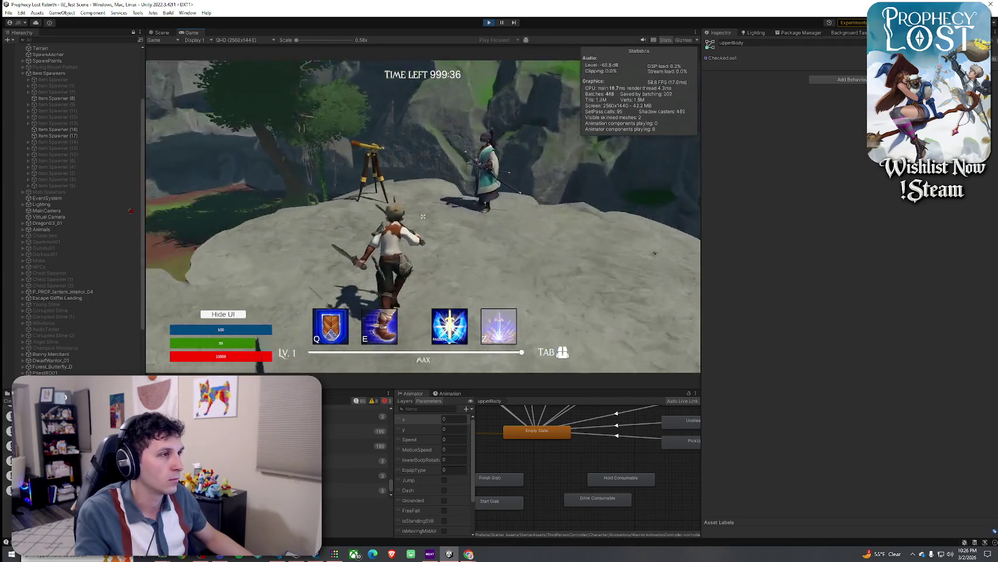
{"action": "key", "text": "space"}
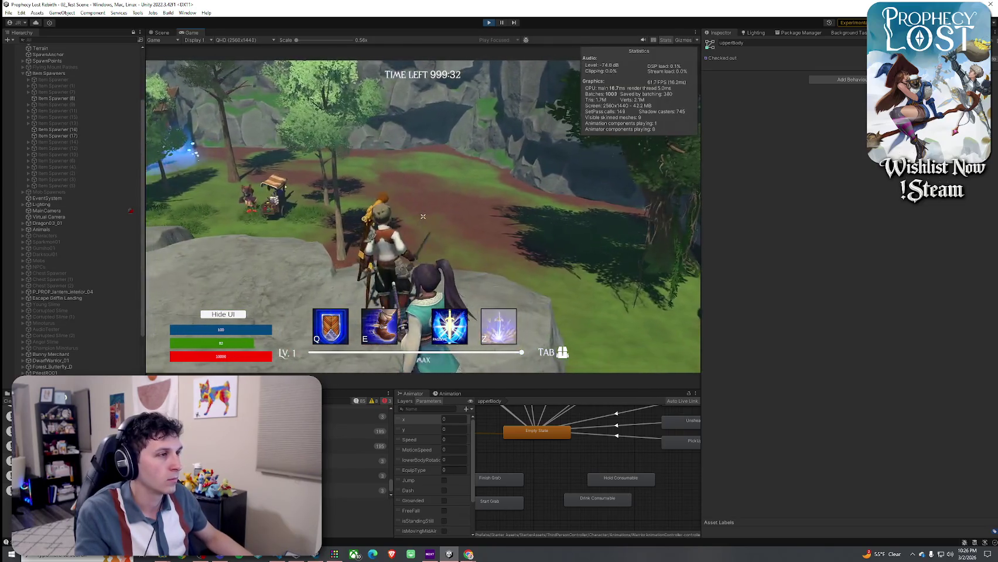
{"action": "key", "text": "w"}
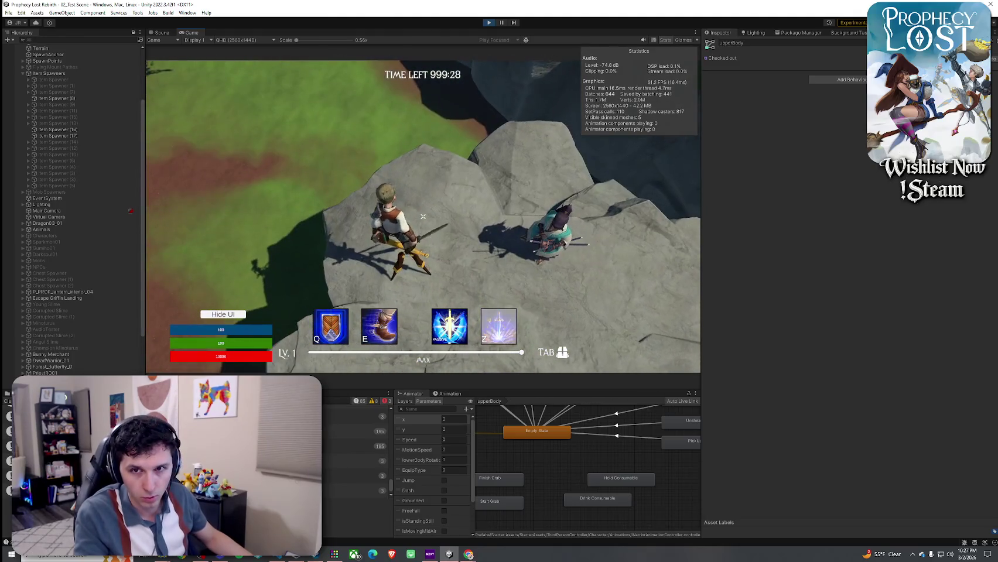
{"action": "key", "text": "w"}
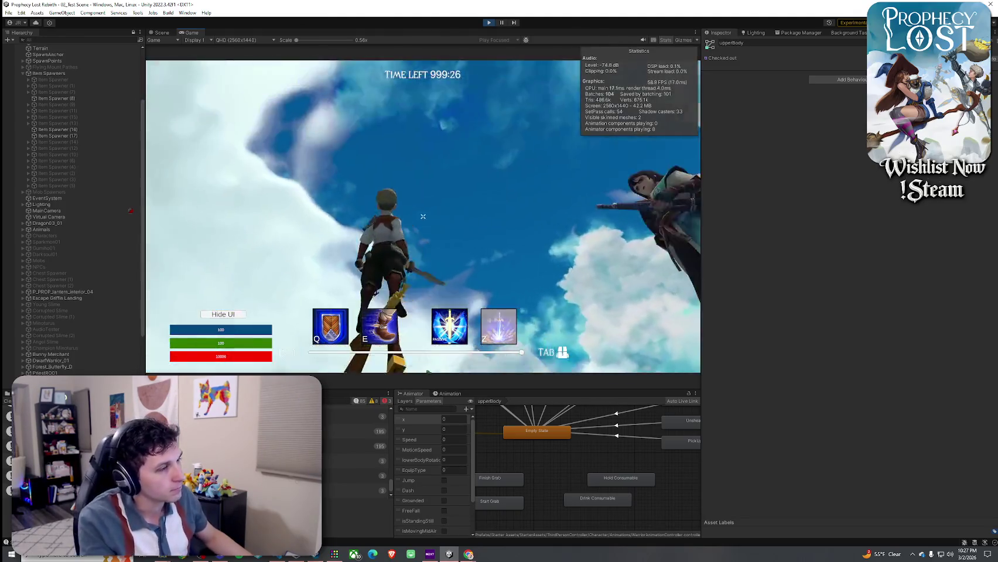
{"action": "key", "text": "w"}
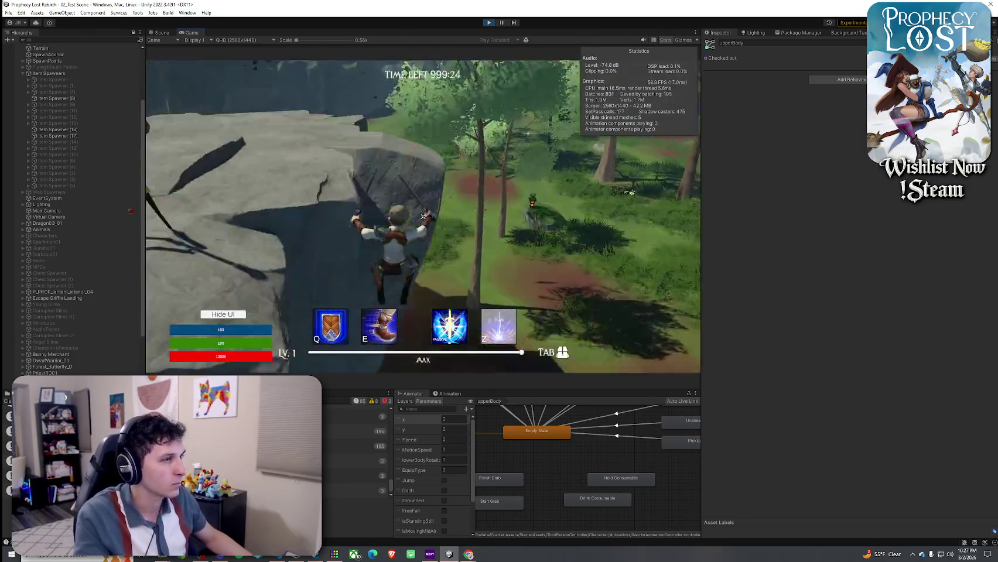
Step: Exit Play mode and save the scene
{"action": "key", "text": "Escape"}
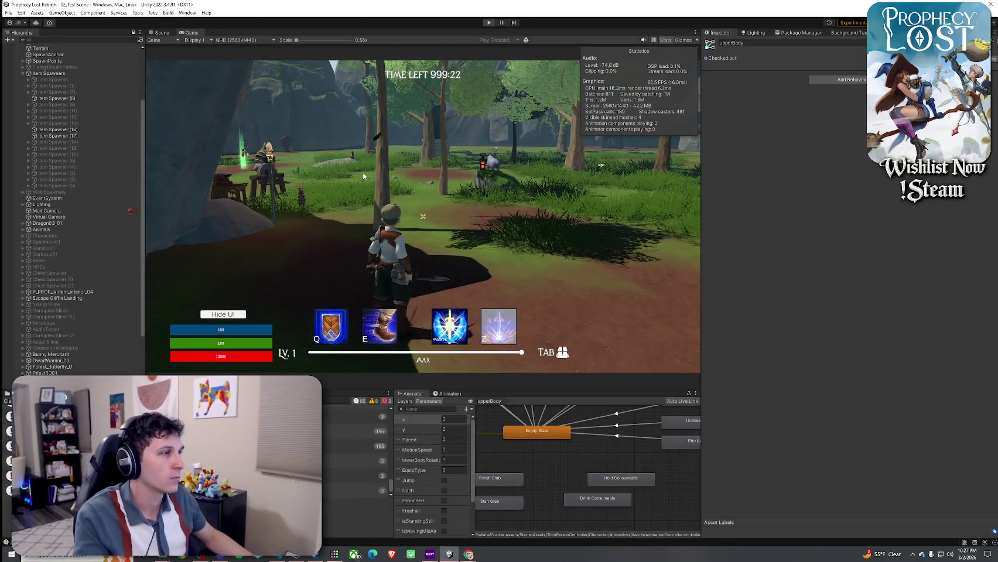
{"action": "key", "text": "ctrl+p"}
{"action": "left_click", "coordinate": [9, 12]}
{"action": "left_click", "coordinate": [29, 50]}
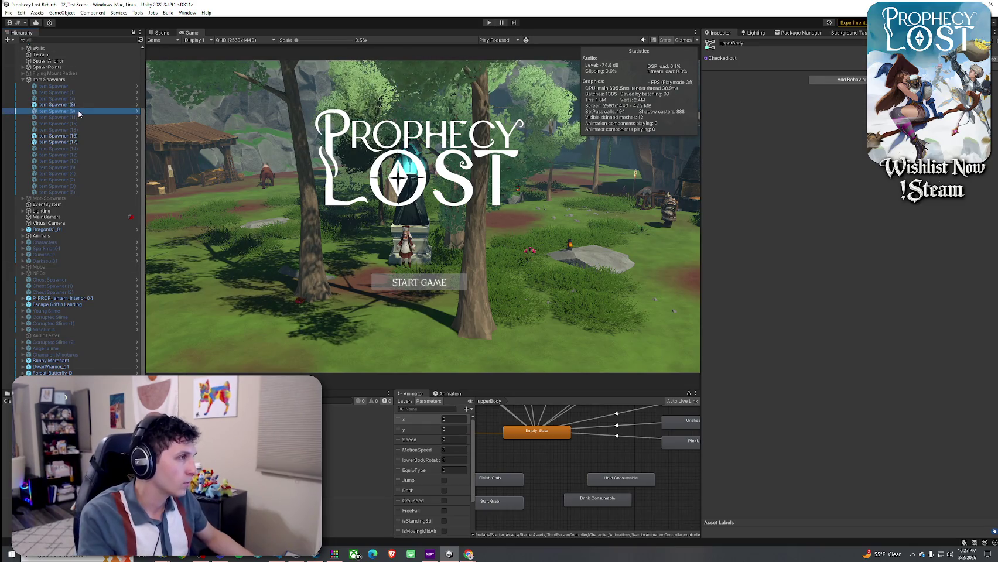
Step: Review Item Spawners (11), (13), (14), (12) and (10) in the Inspector, ending on Mob Spawners
{"action": "key", "text": "Down"}
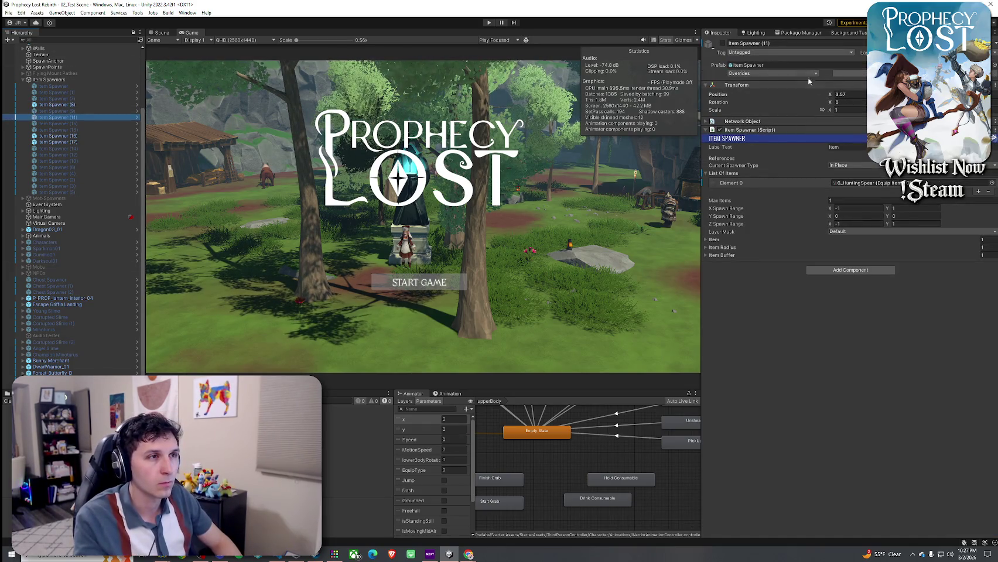
{"action": "key", "text": "Down"}
{"action": "left_click", "coordinate": [725, 48]}
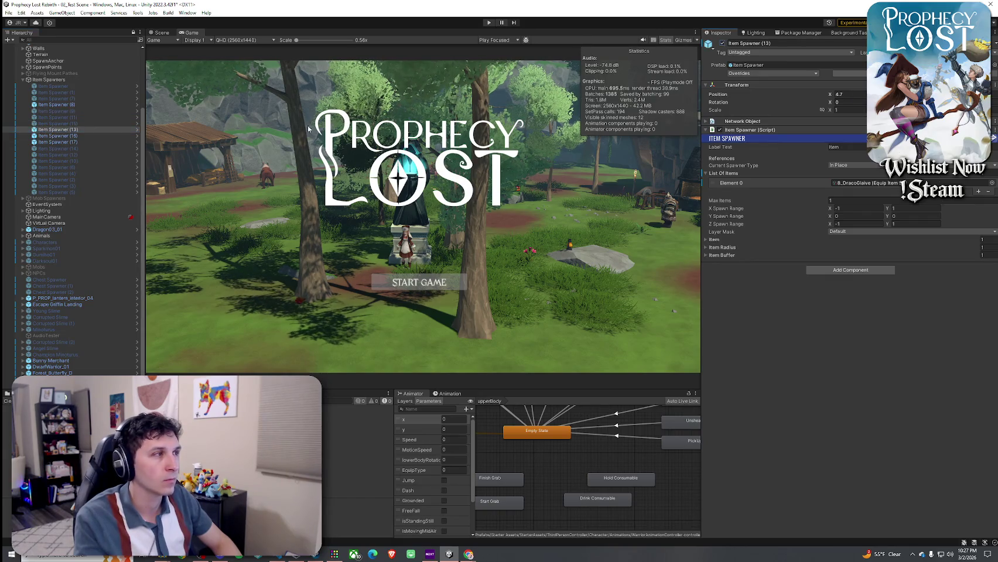
{"action": "left_click", "coordinate": [104, 148]}
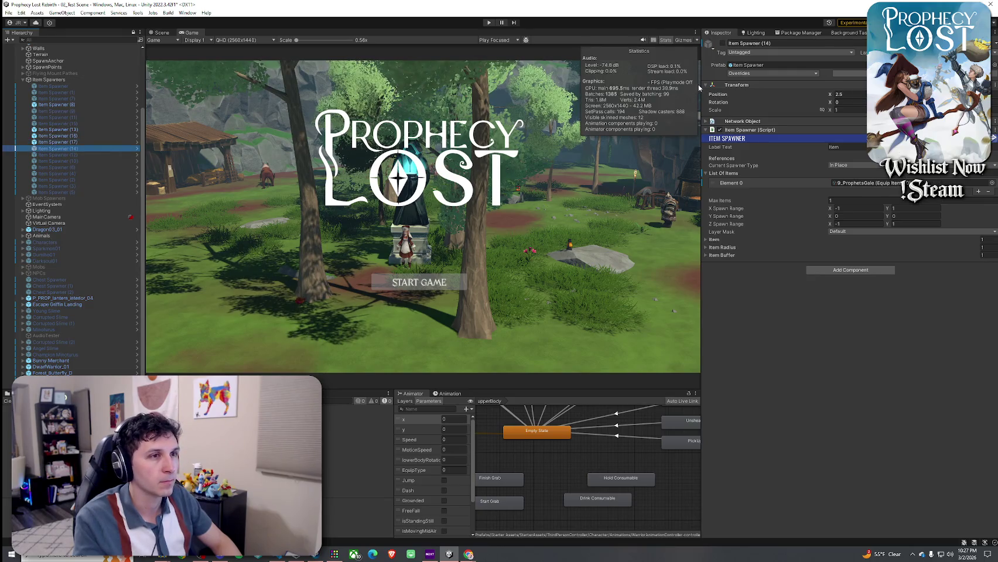
{"action": "key", "text": "Down"}
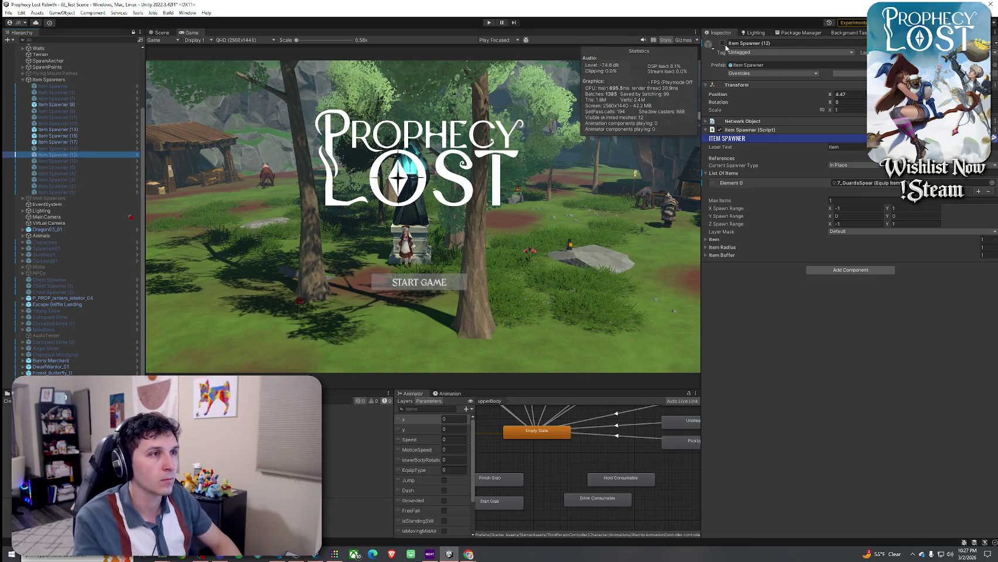
{"action": "key", "text": "Down"}
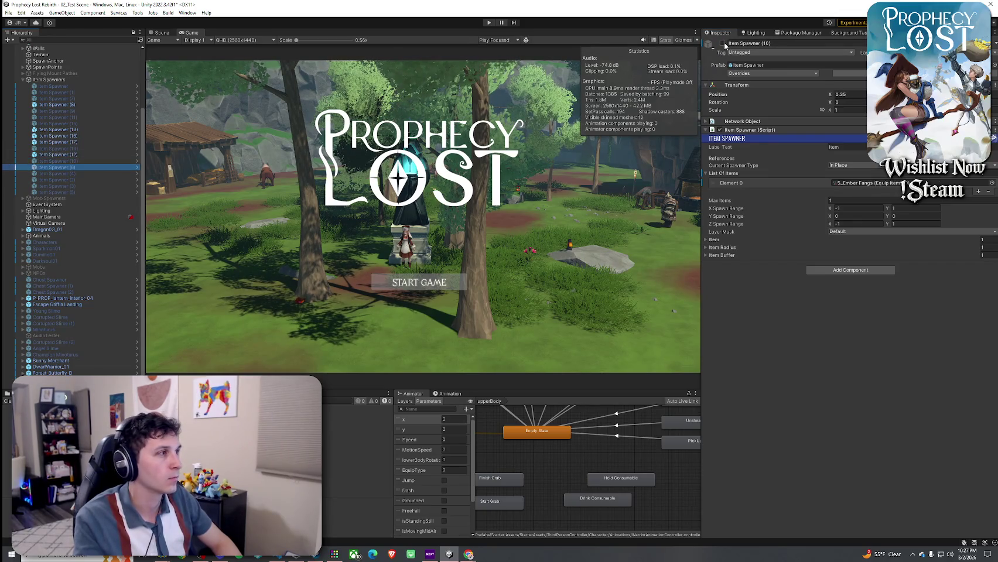
{"action": "key", "text": "Down"}
{"action": "key", "text": "Down"}
{"action": "key", "text": "Down"}
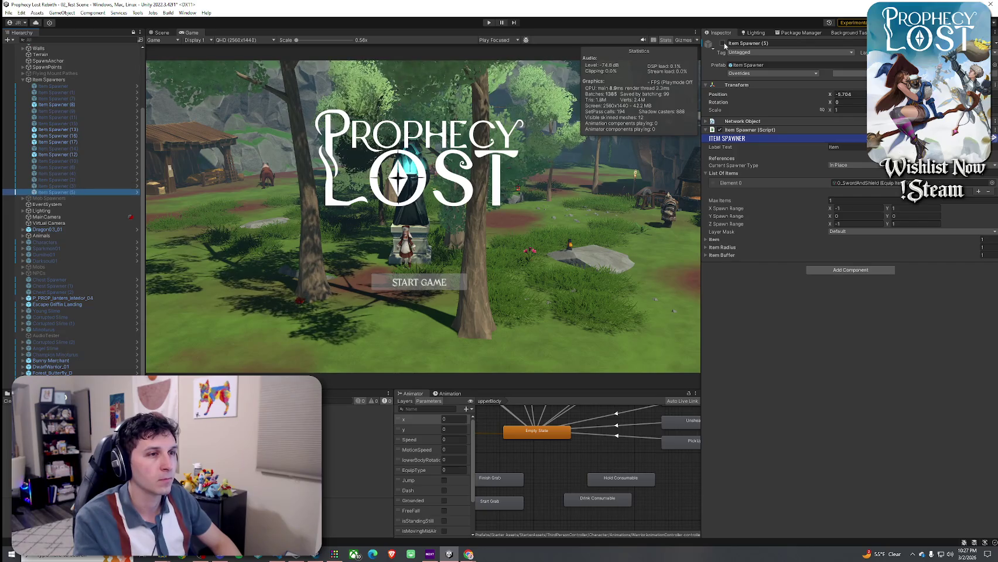
{"action": "left_click", "coordinate": [8, 12]}
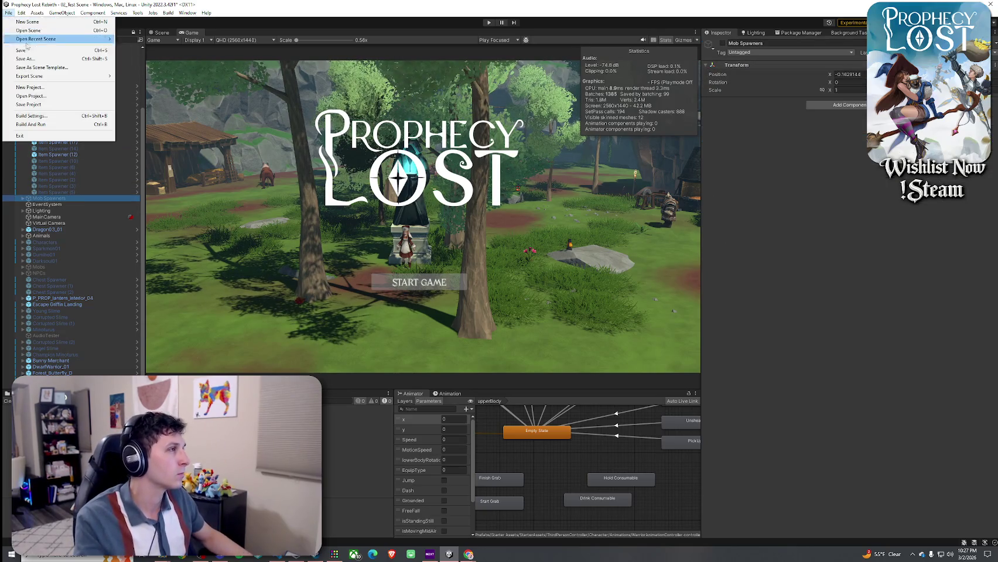
Step: Start another playtest and run the character forward into the forest toward the golden pillar
{"action": "left_click", "coordinate": [489, 23]}
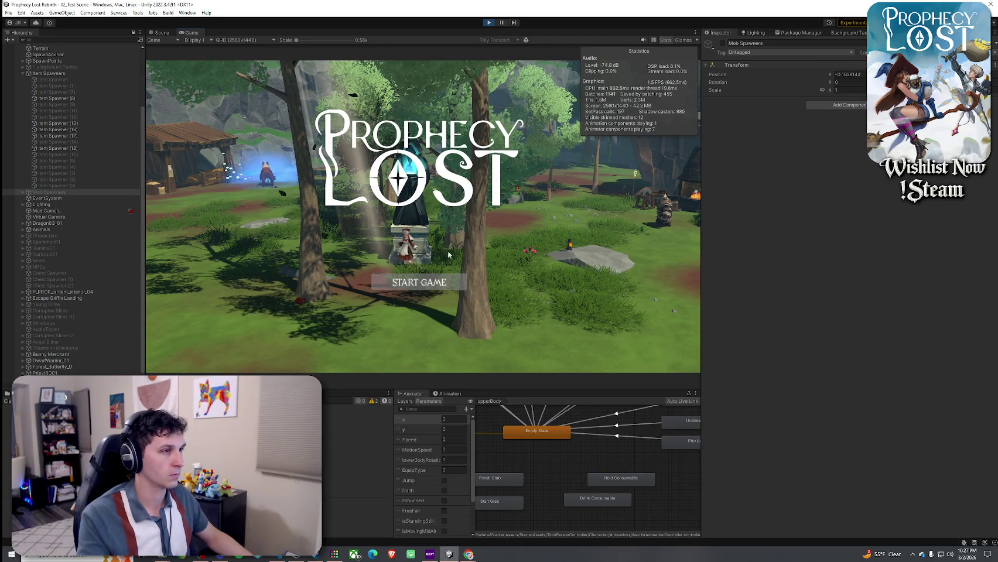
{"action": "left_click", "coordinate": [420, 281]}
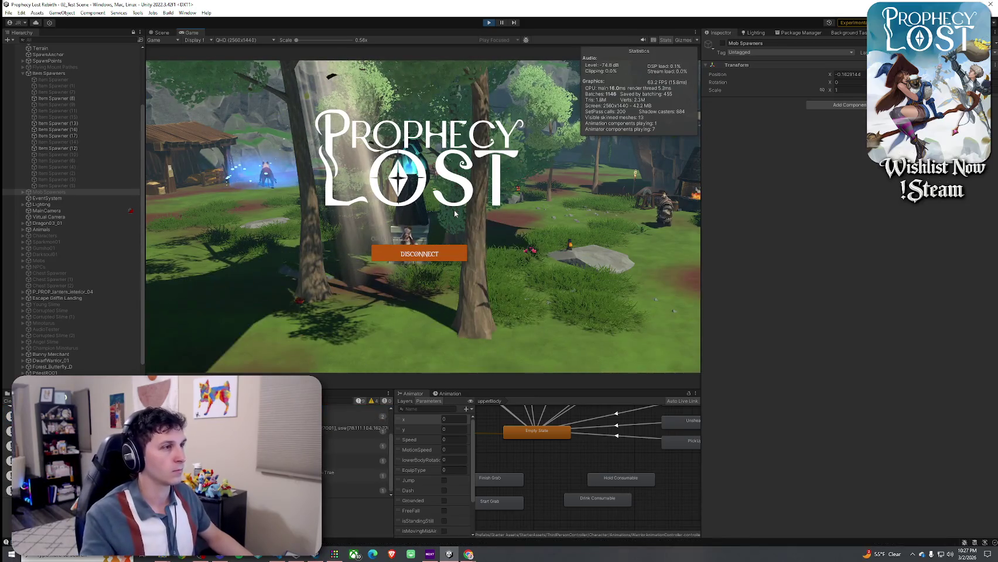
{"action": "key", "text": "w"}
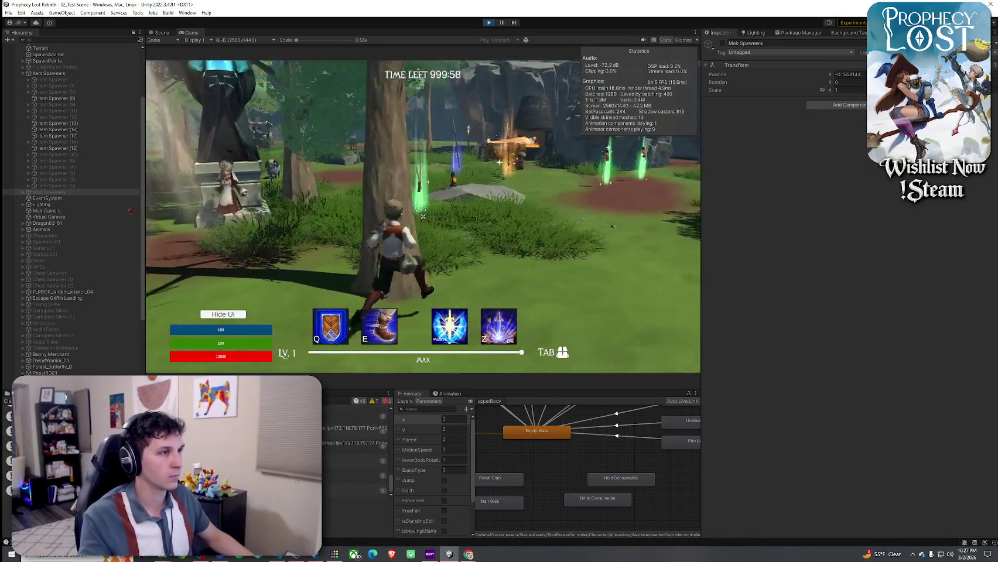
{"action": "key", "text": "w"}
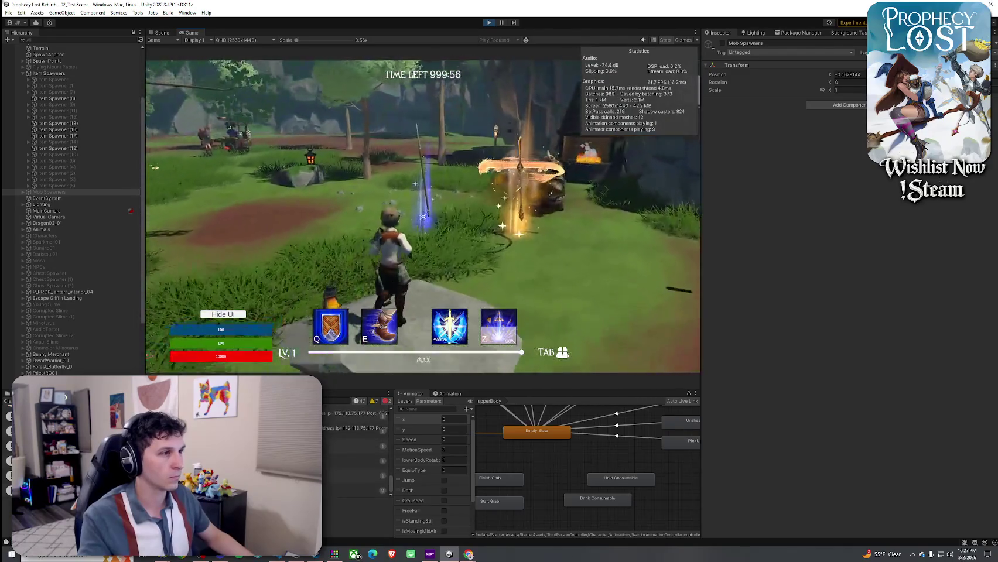
{"action": "key", "text": "w"}
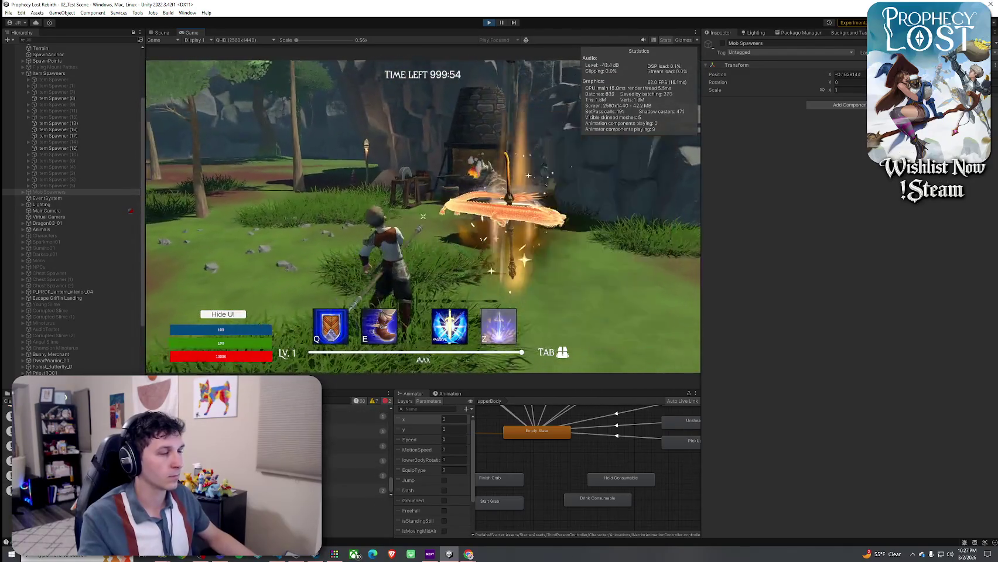
Step: Attack while running past the trees toward the merchant stall and forest clearing
{"action": "key", "text": "w"}
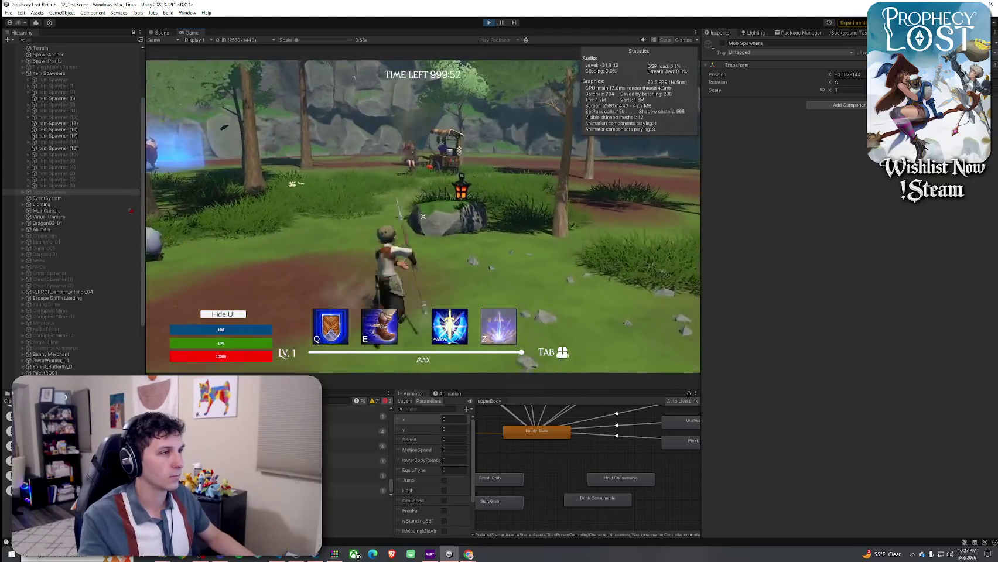
{"action": "key", "text": "w"}
{"action": "left_click", "coordinate": [422, 216]}
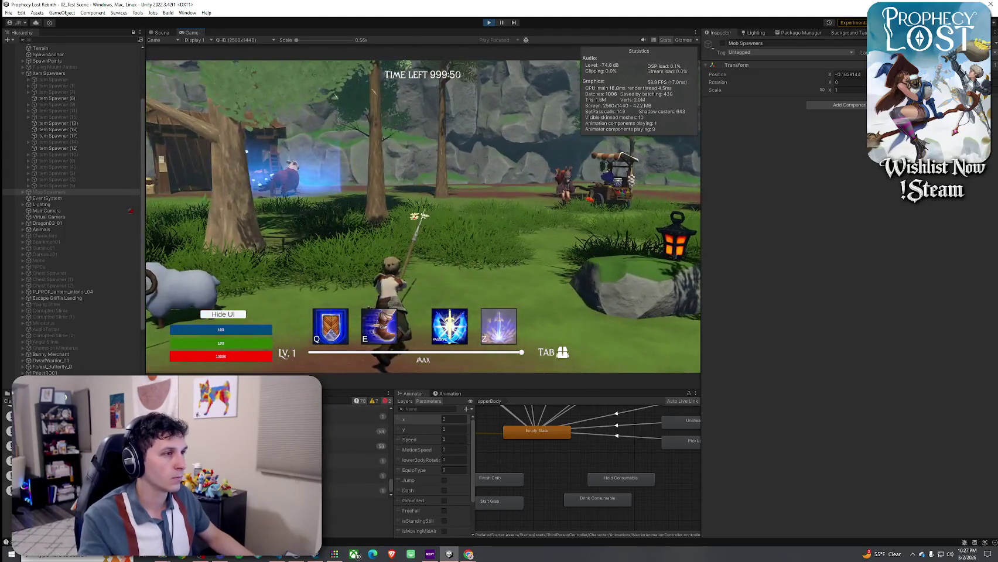
{"action": "key", "text": "w"}
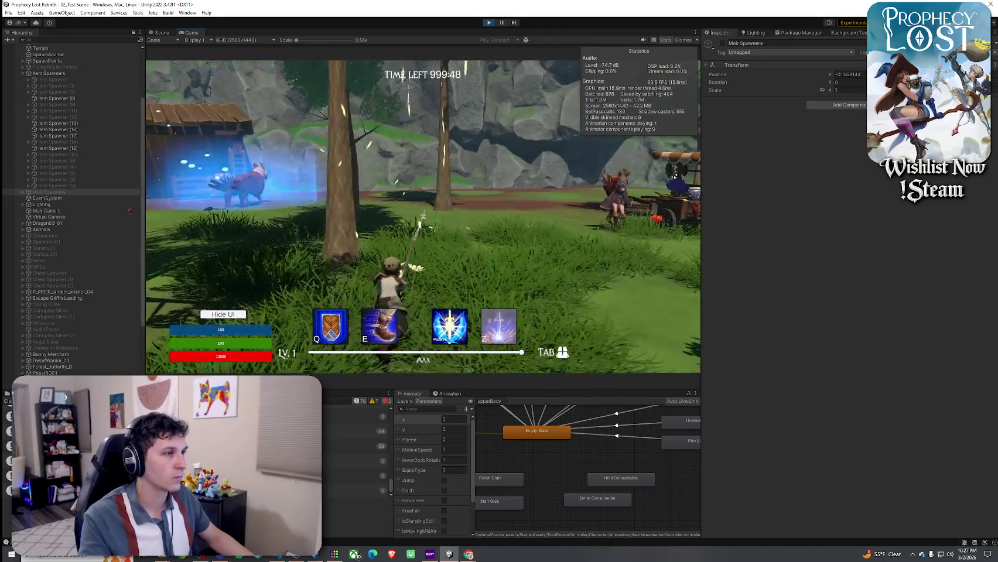
{"action": "key", "text": "w"}
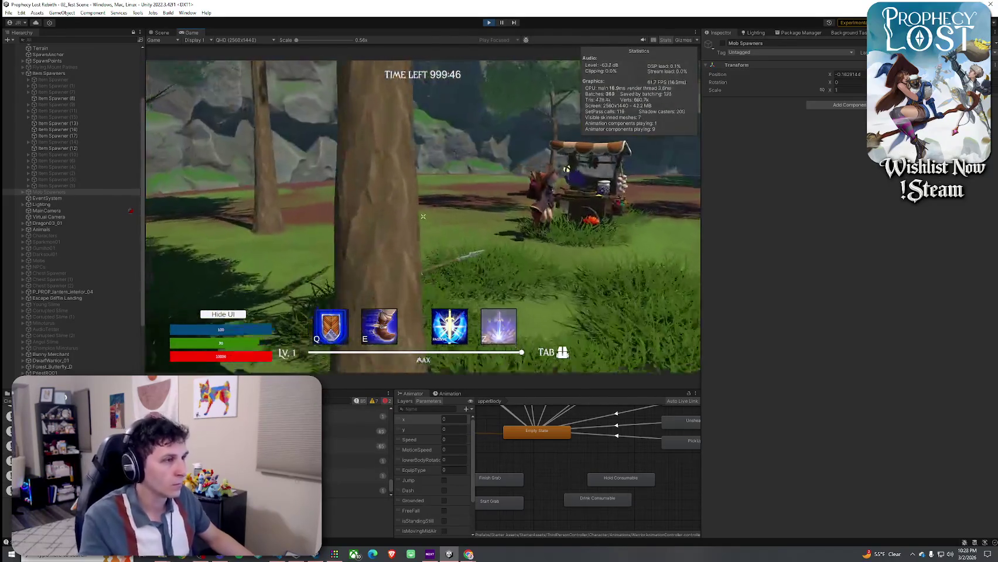
{"action": "key", "text": "w"}
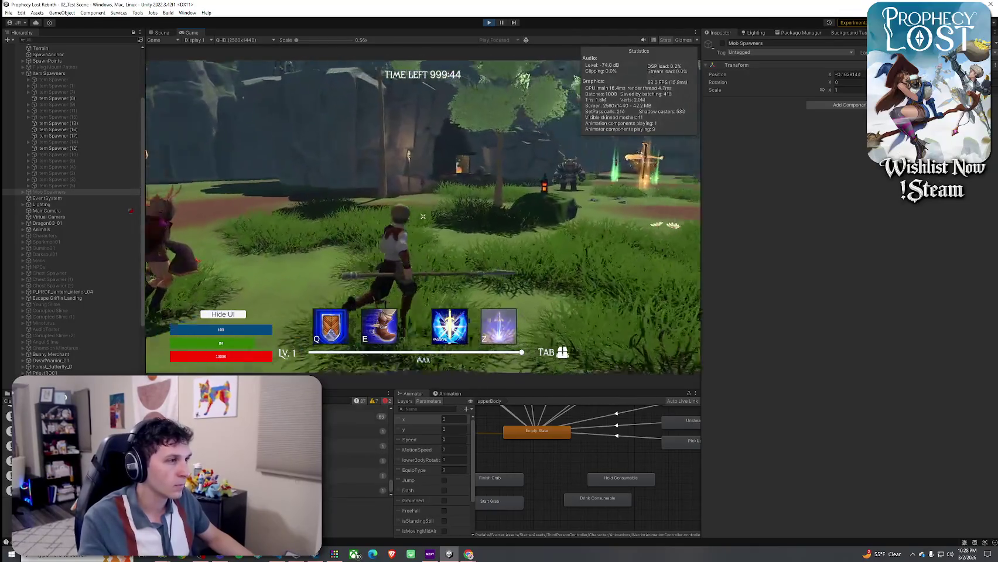
Step: Run to the glowing cross beside the ogre, then exit Play mode
{"action": "key", "text": "w"}
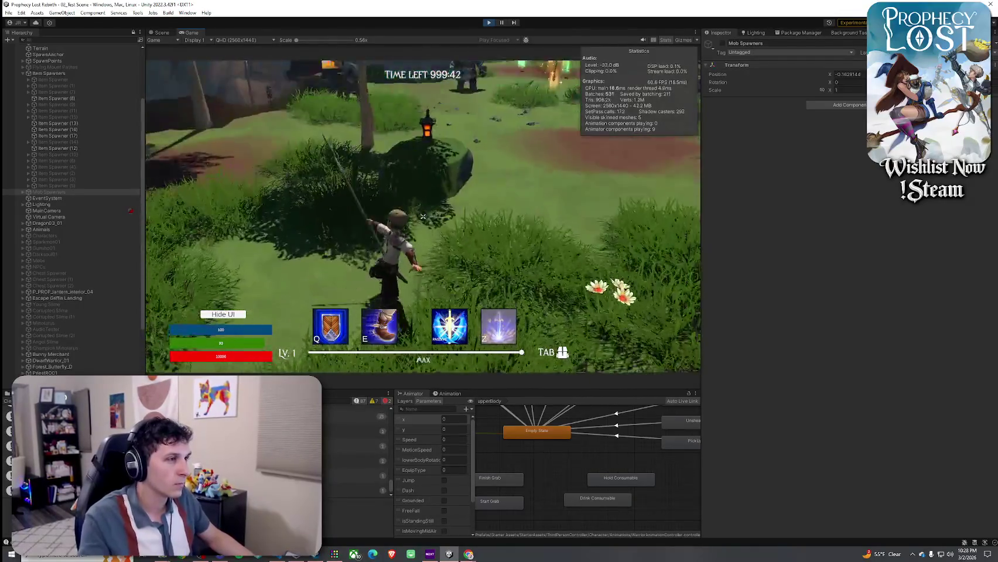
{"action": "key", "text": "w"}
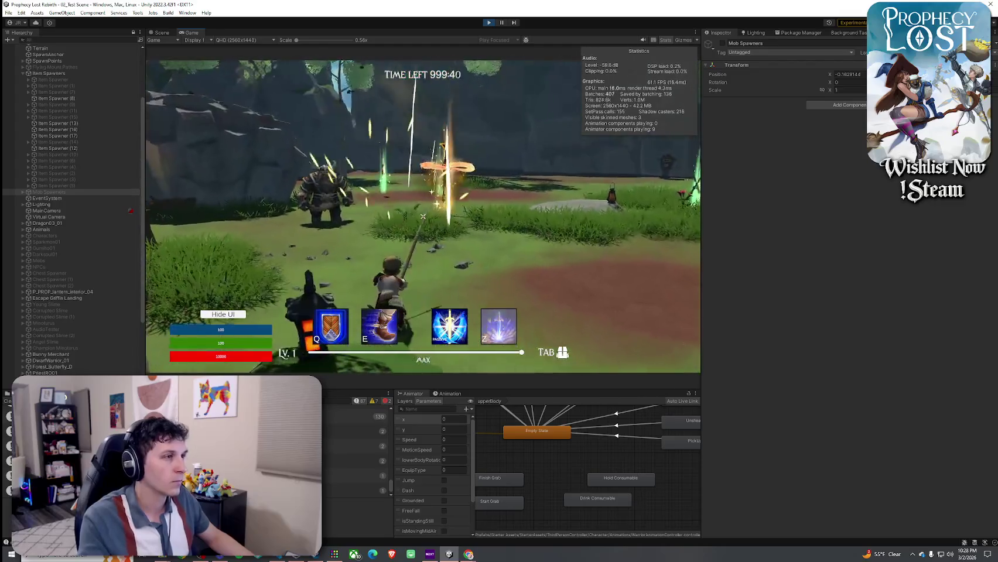
{"action": "key", "text": "w"}
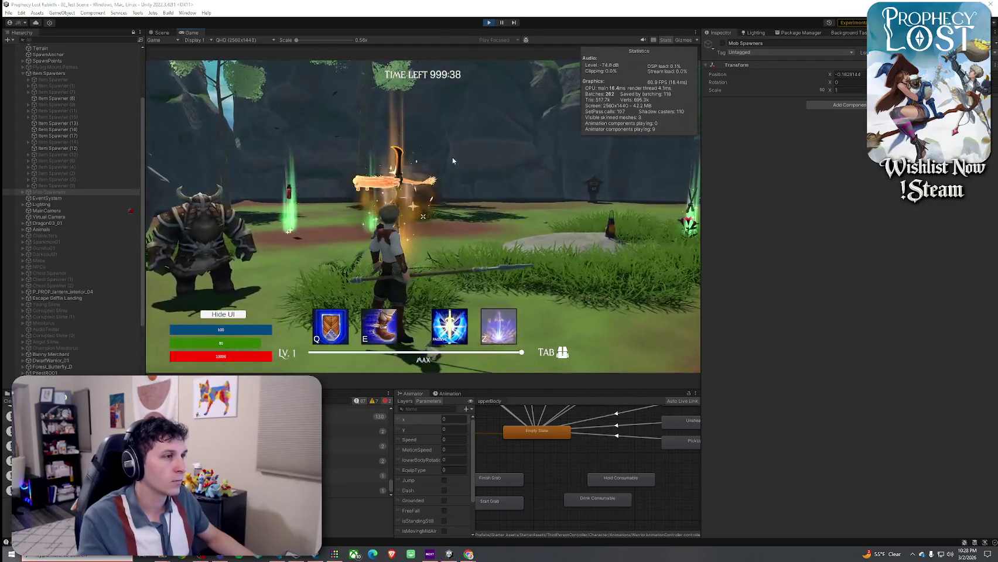
{"action": "key", "text": "ctrl+p"}
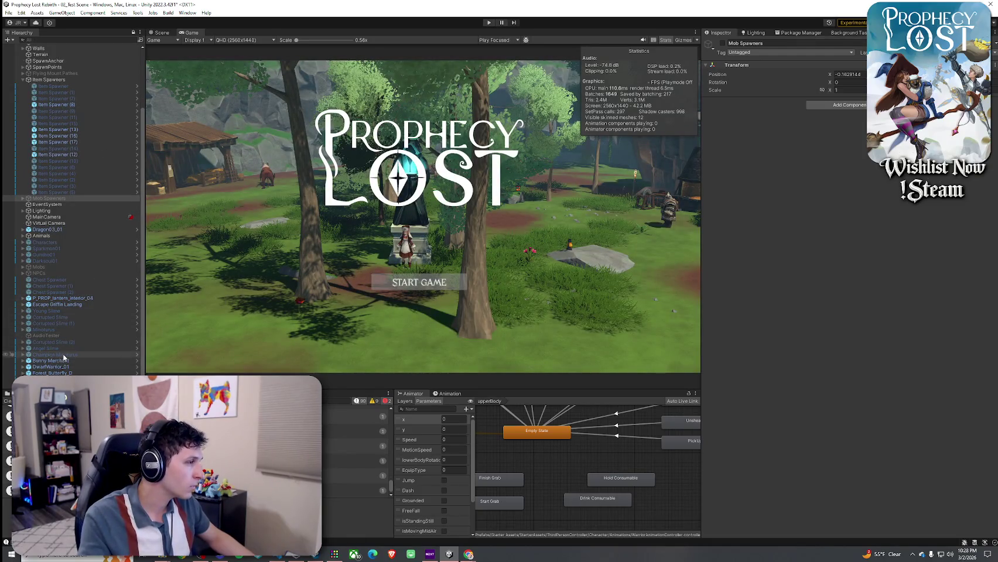
Step: Activate Champion Minotaurus and set its Aggro Sound volume to 0.447 and spatial blend to 0.866
{"action": "left_click", "coordinate": [64, 355]}
{"action": "left_click", "coordinate": [721, 42]}
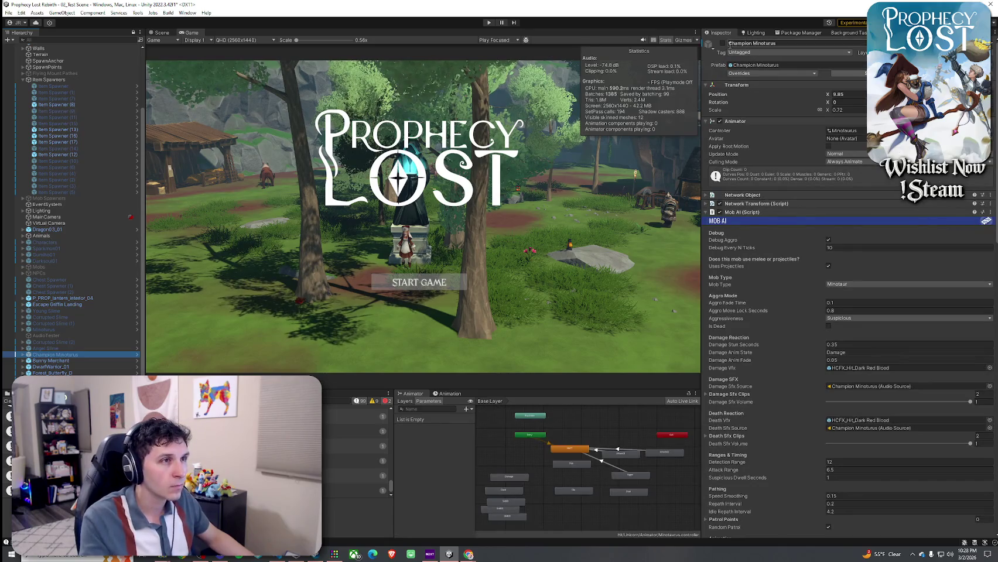
{"action": "scroll", "coordinate": [737, 263], "scroll_direction": "down", "scroll_amount": 10}
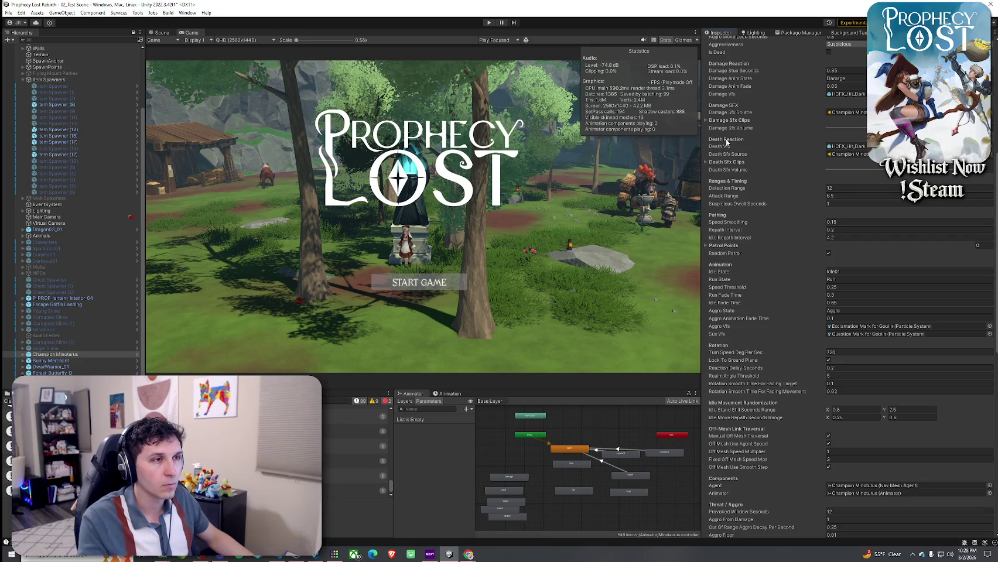
{"action": "scroll", "coordinate": [735, 246], "scroll_direction": "down", "scroll_amount": 15}
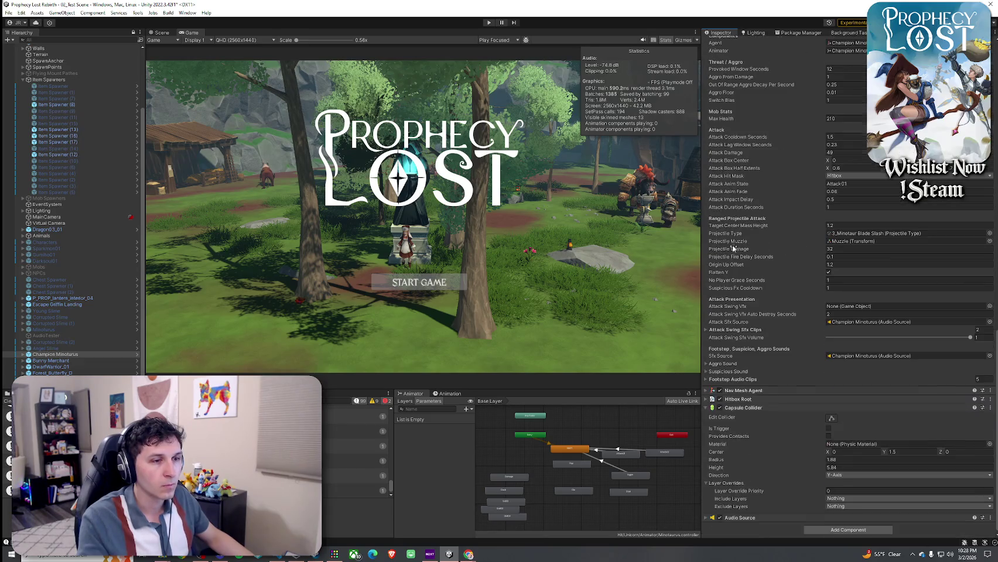
{"action": "left_click", "coordinate": [726, 365]}
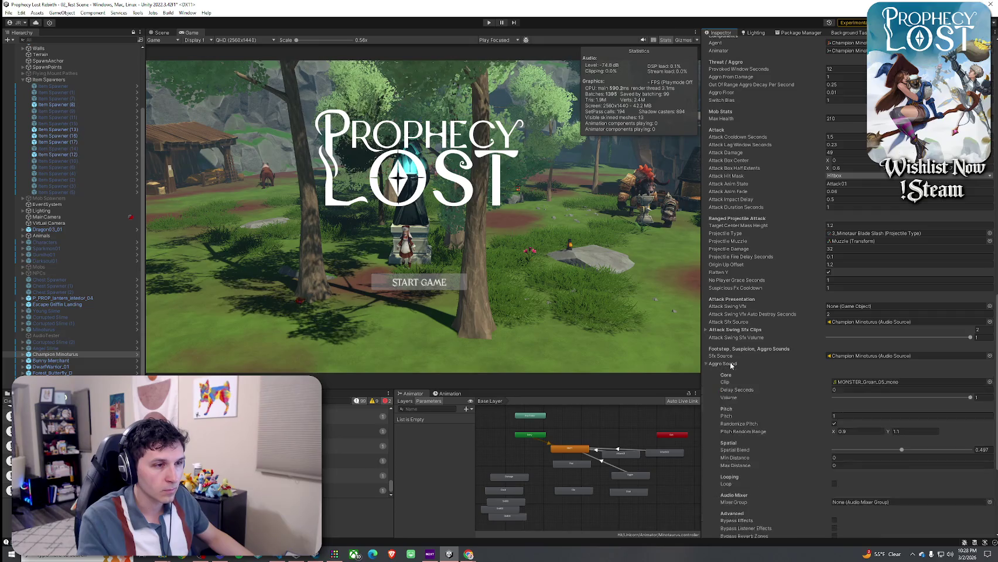
{"action": "scroll", "coordinate": [731, 351], "scroll_direction": "down", "scroll_amount": 2}
{"action": "left_click", "coordinate": [892, 335]}
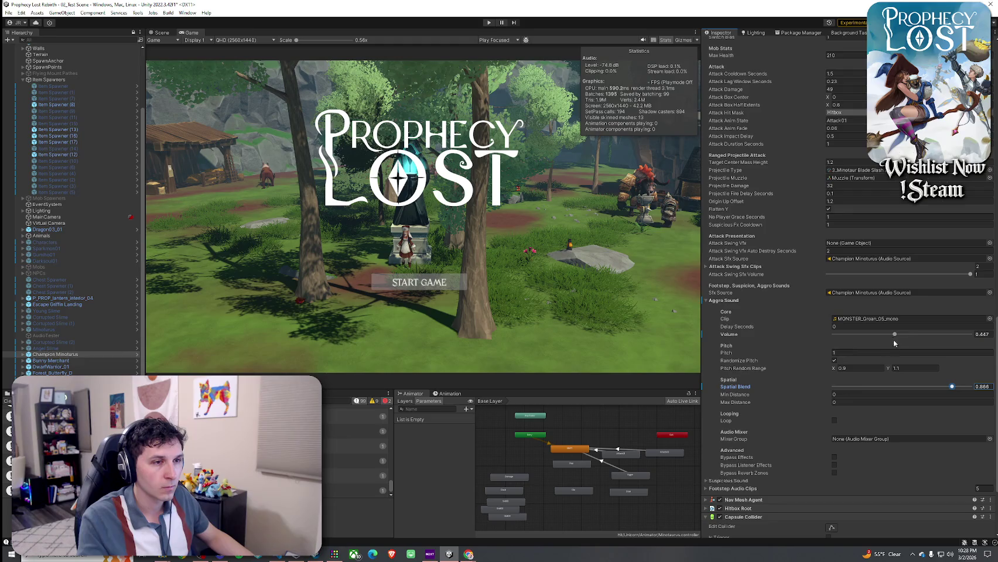
Step: Save the scene and enter Play mode to test the changes
{"action": "left_click", "coordinate": [9, 12]}
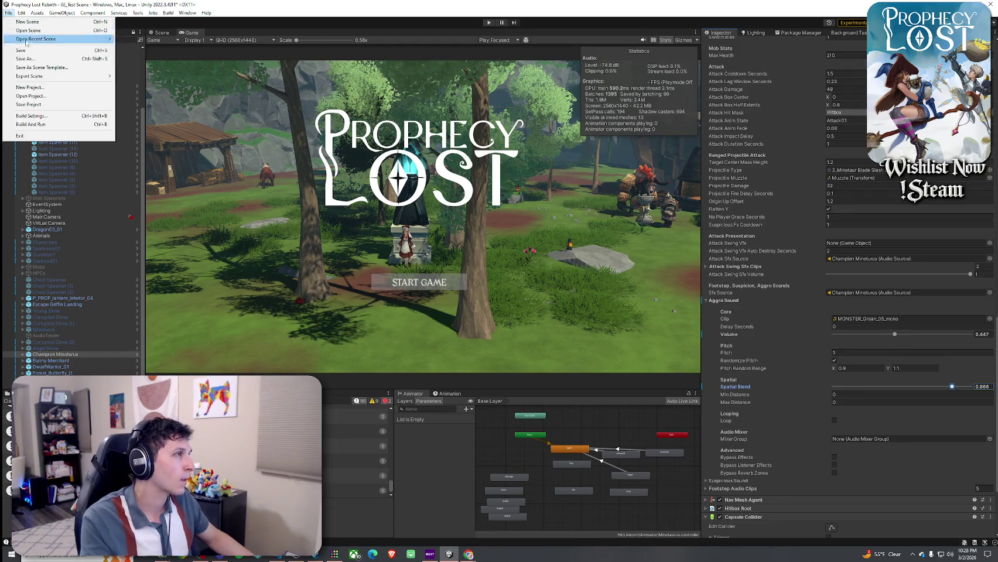
{"action": "left_click", "coordinate": [26, 50]}
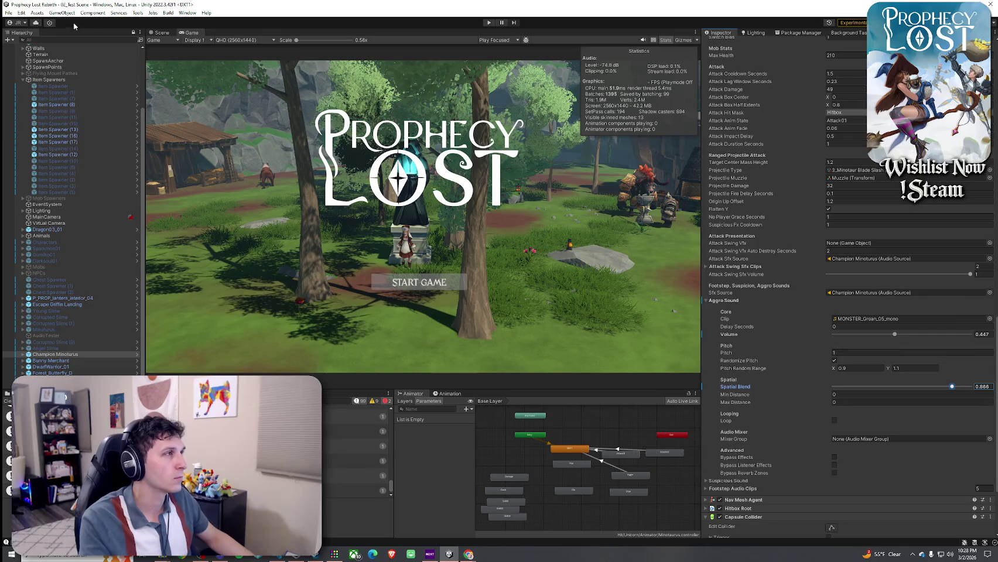
{"action": "left_click", "coordinate": [8, 12]}
{"action": "left_click", "coordinate": [26, 39]}
{"action": "scroll", "coordinate": [738, 155], "scroll_direction": "up", "scroll_amount": 10}
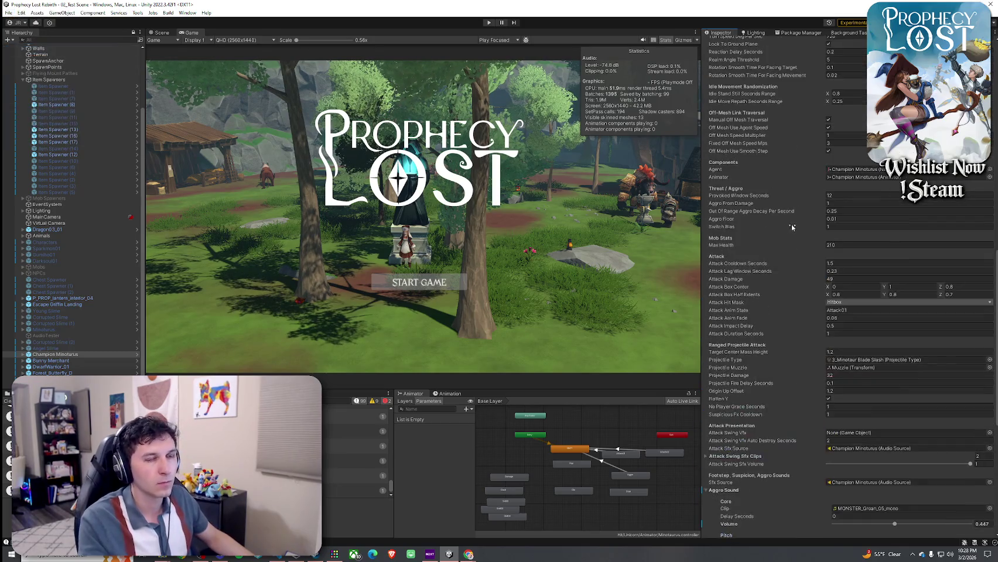
{"action": "scroll", "coordinate": [786, 228], "scroll_direction": "up", "scroll_amount": 5}
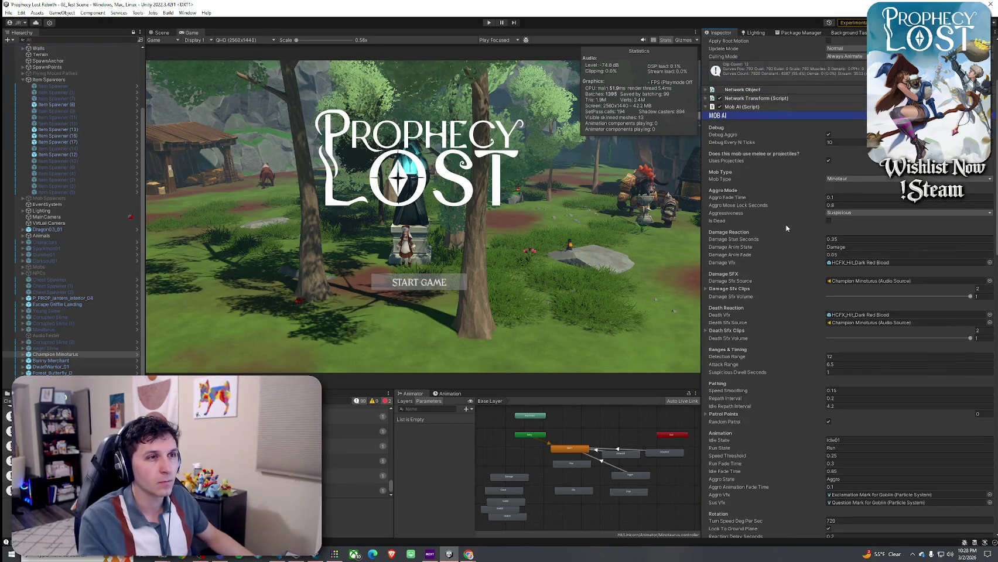
{"action": "key", "text": "ctrl+p"}
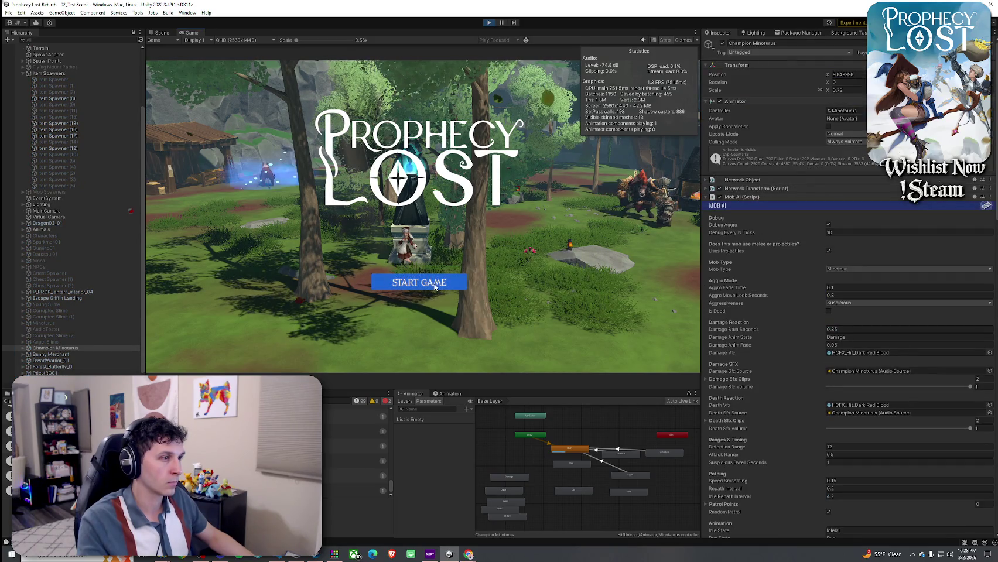
Step: Start a new game, run toward the forge, use the Z ability and maximize the Game view
{"action": "left_click", "coordinate": [443, 286]}
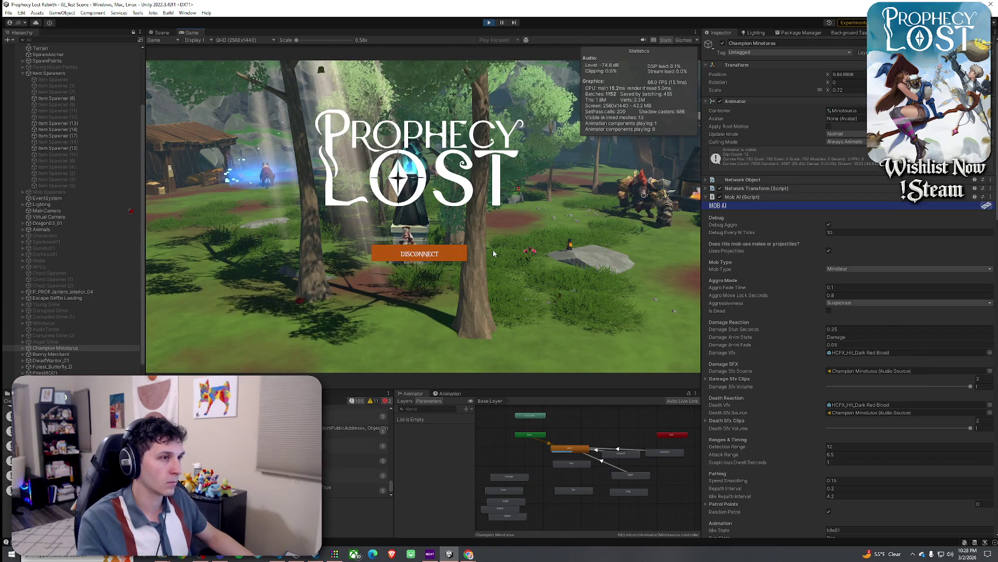
{"action": "key", "text": "w"}
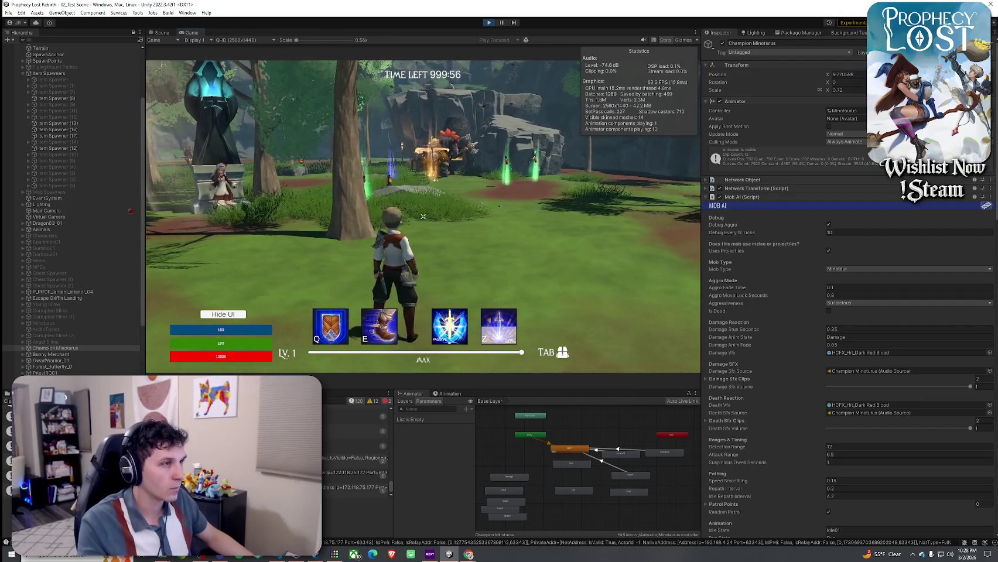
{"action": "key", "text": "z"}
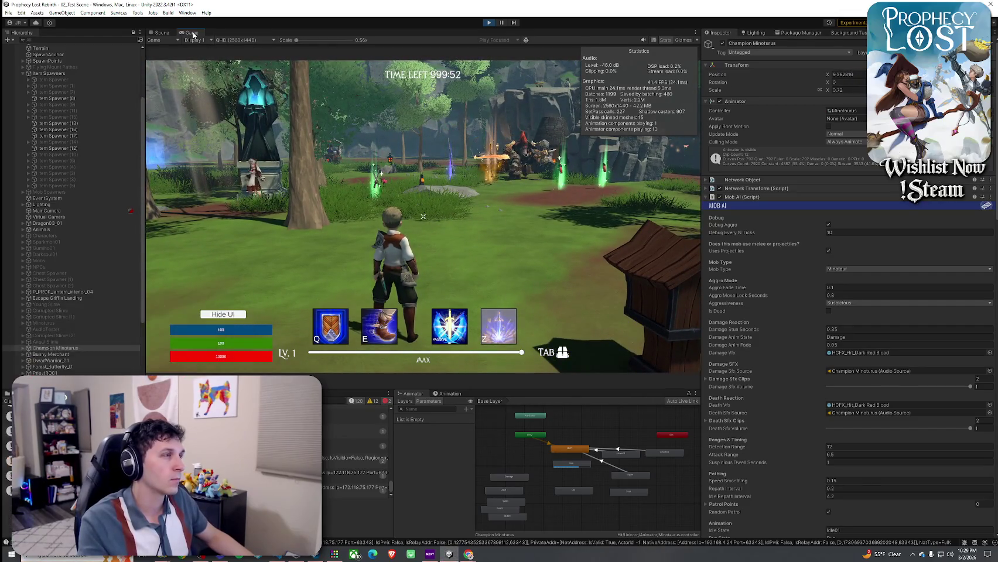
{"action": "key", "text": "shift+space"}
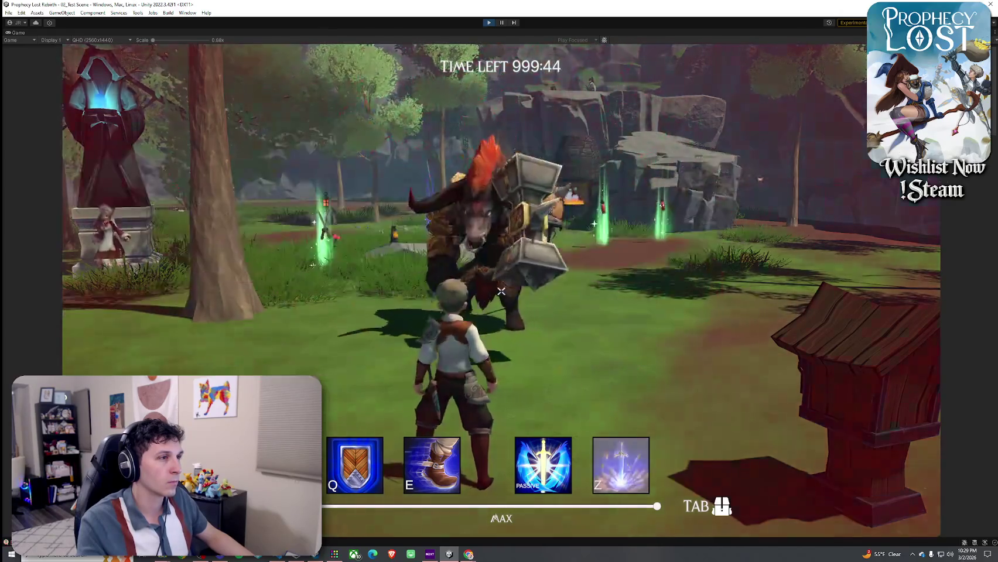
Step: Dodge the minotaur's hammer strike, run toward the forge and attack the boar boss
{"action": "key", "text": "a"}
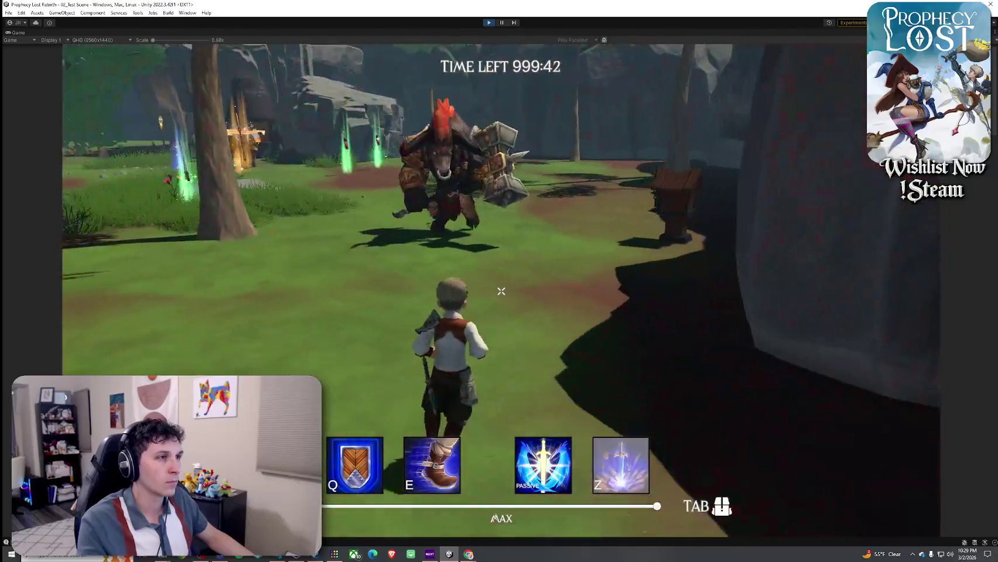
{"action": "key", "text": "a"}
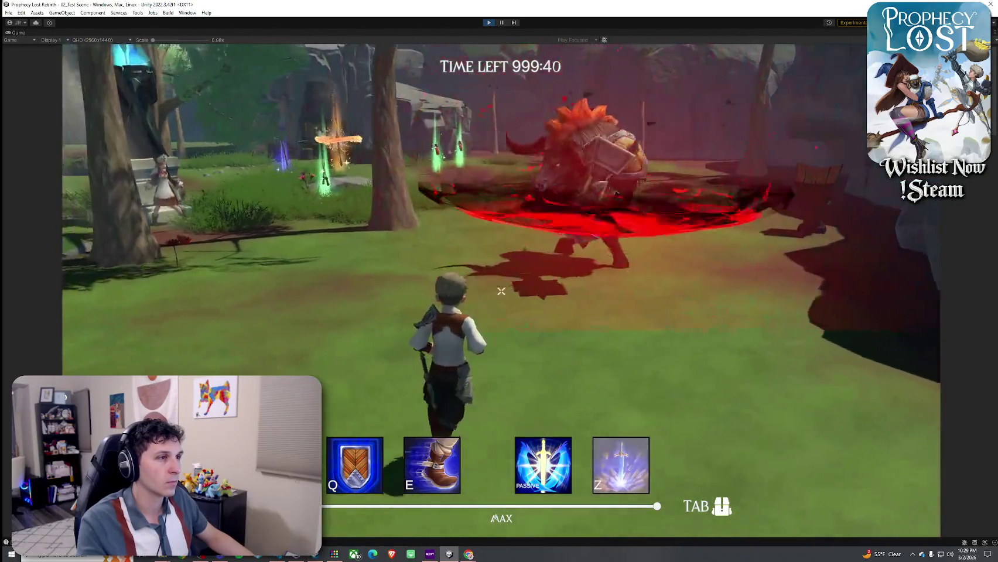
{"action": "key", "text": "w"}
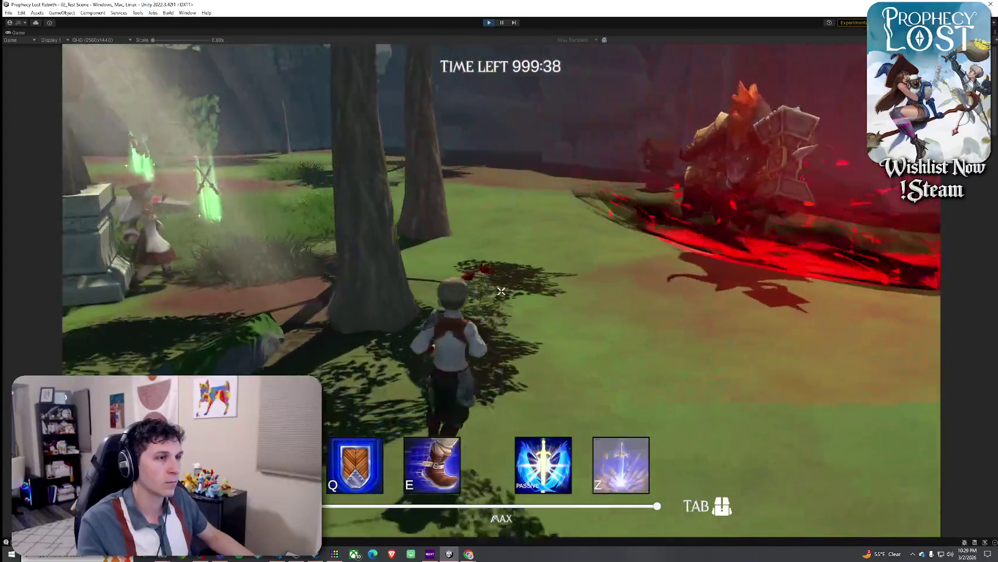
{"action": "key", "text": "w"}
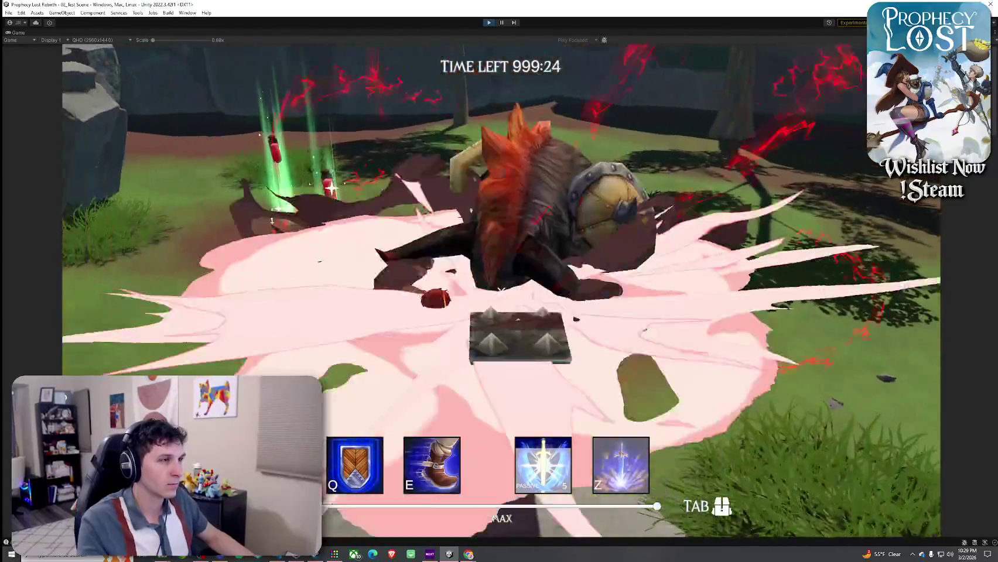
{"action": "key", "text": "w"}
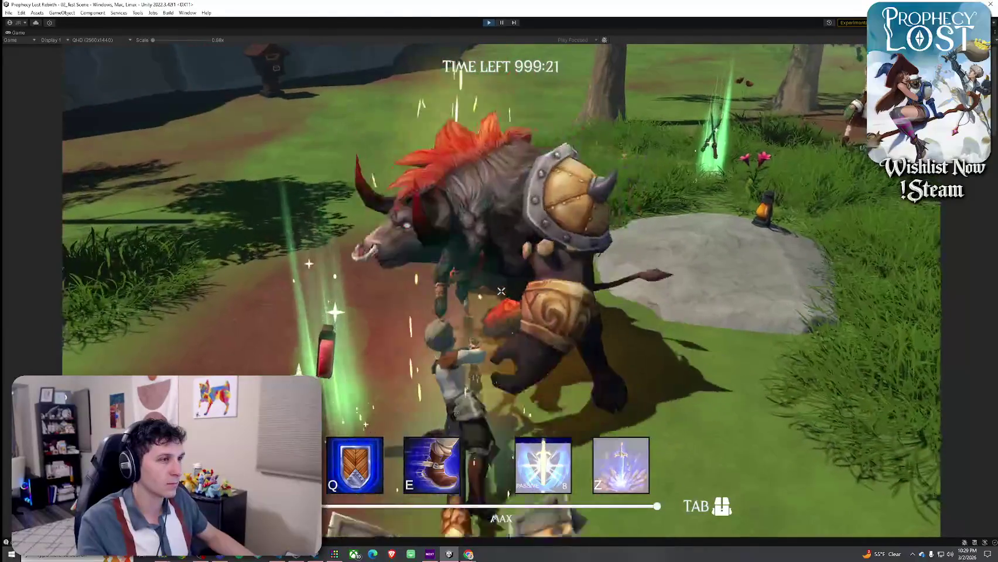
{"action": "left_click", "coordinate": [501, 291]}
Step: Move past the defeated boar over the rock, swing the golden staff, then exit Play mode
{"action": "key", "text": "w"}
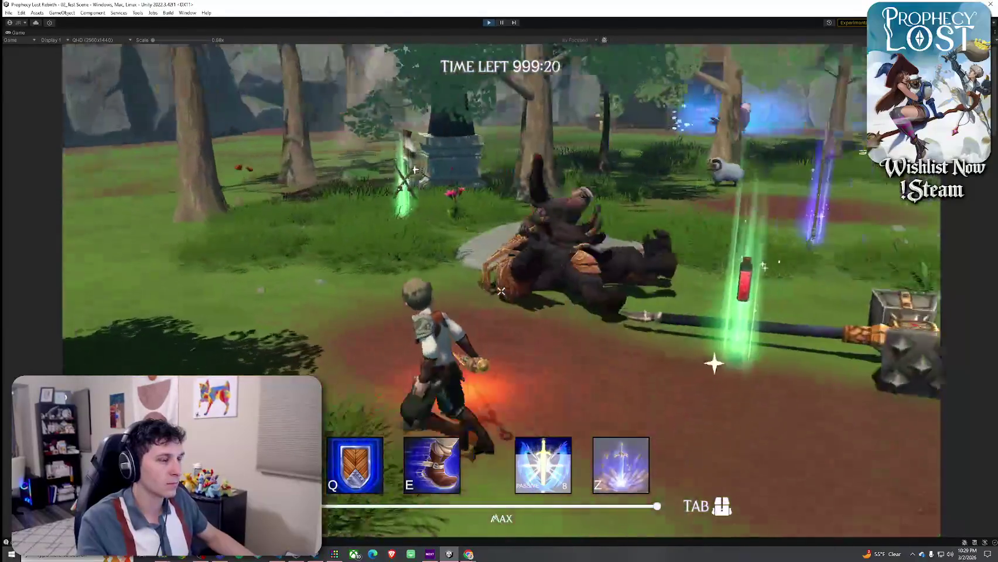
{"action": "key", "text": "w"}
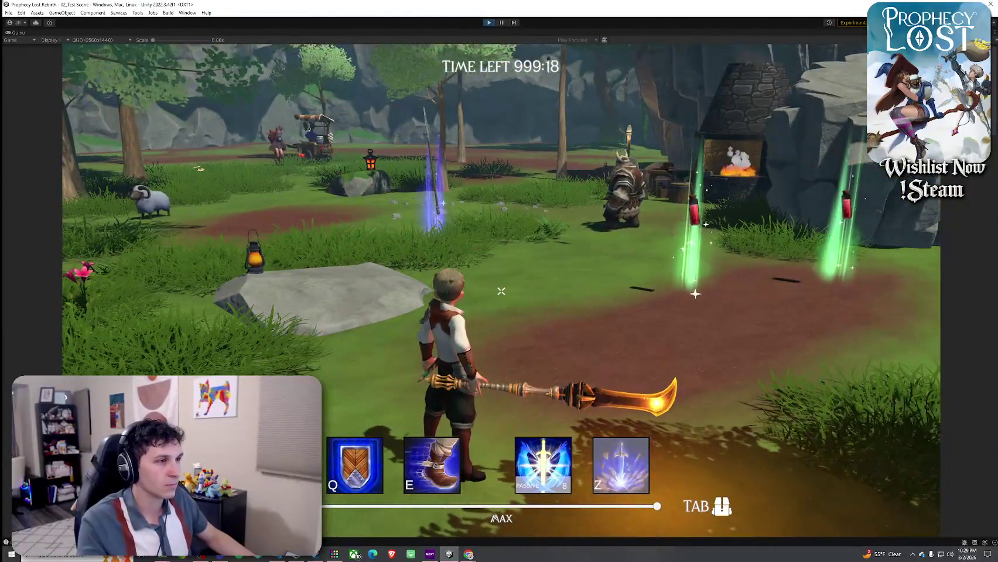
{"action": "key", "text": "w"}
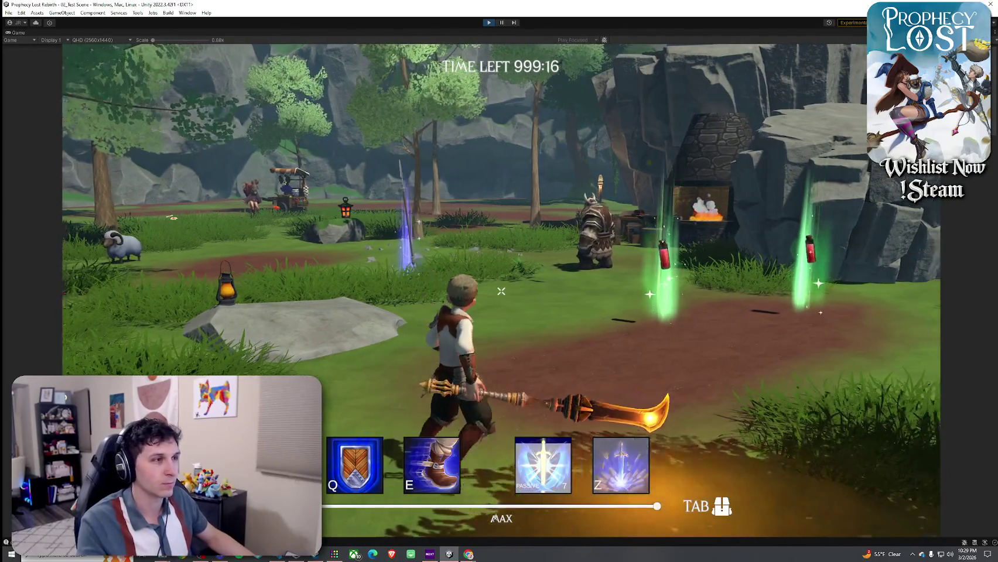
{"action": "key", "text": "w"}
{"action": "key", "text": "space"}
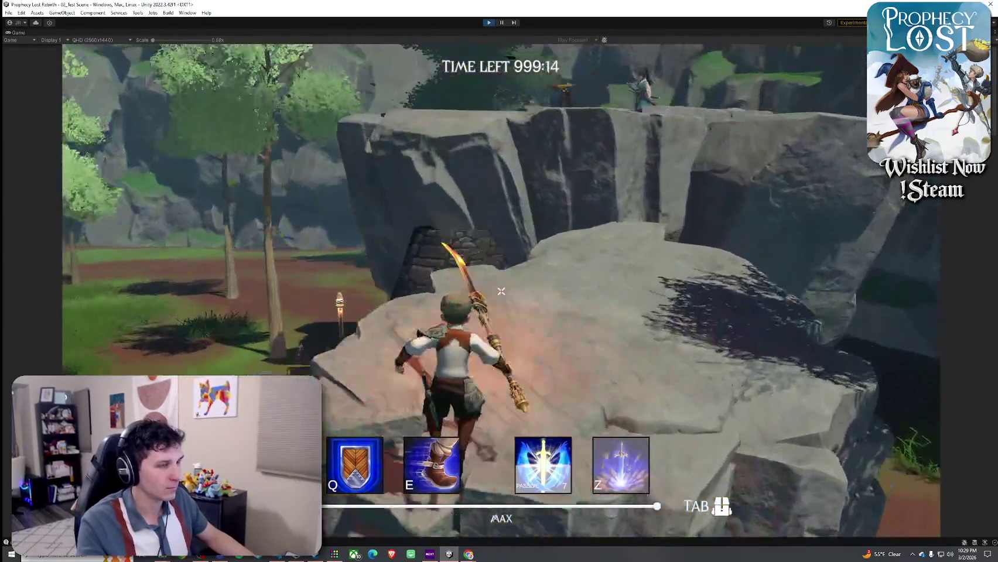
{"action": "key", "text": "w"}
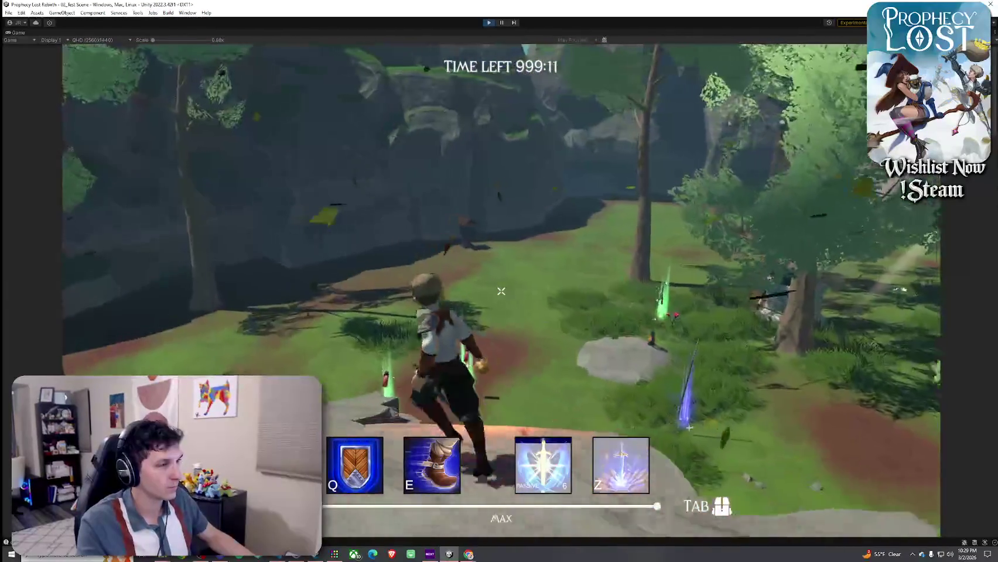
{"action": "left_click", "coordinate": [501, 291]}
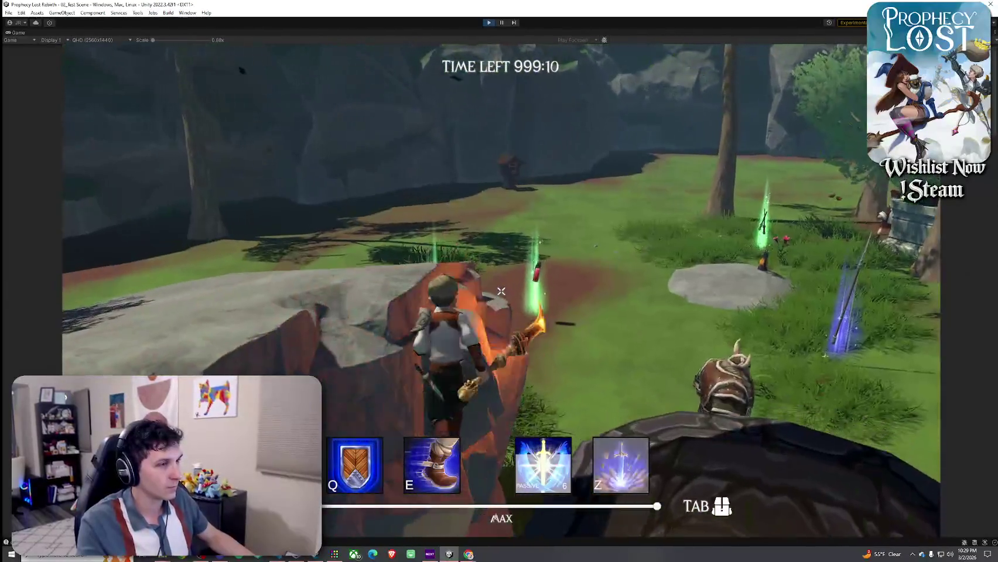
{"action": "key", "text": "w"}
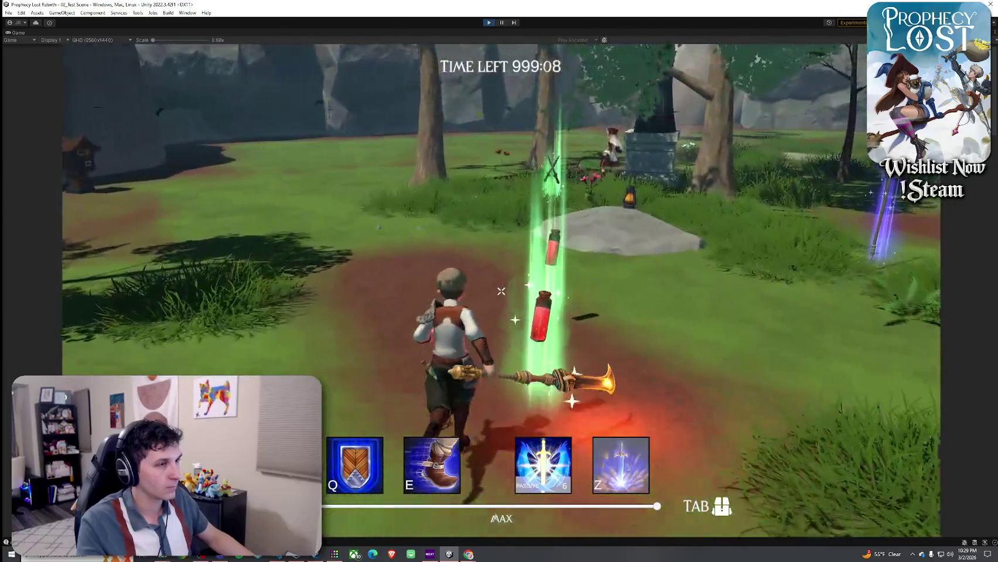
{"action": "key", "text": "Tab"}
{"action": "key", "text": "Tab"}
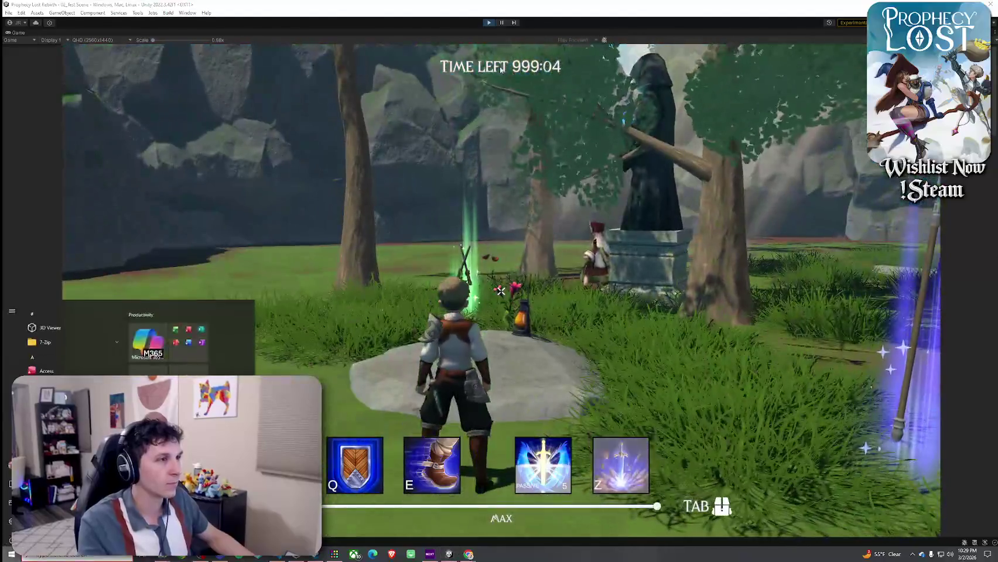
{"action": "key", "text": "ctrl+p"}
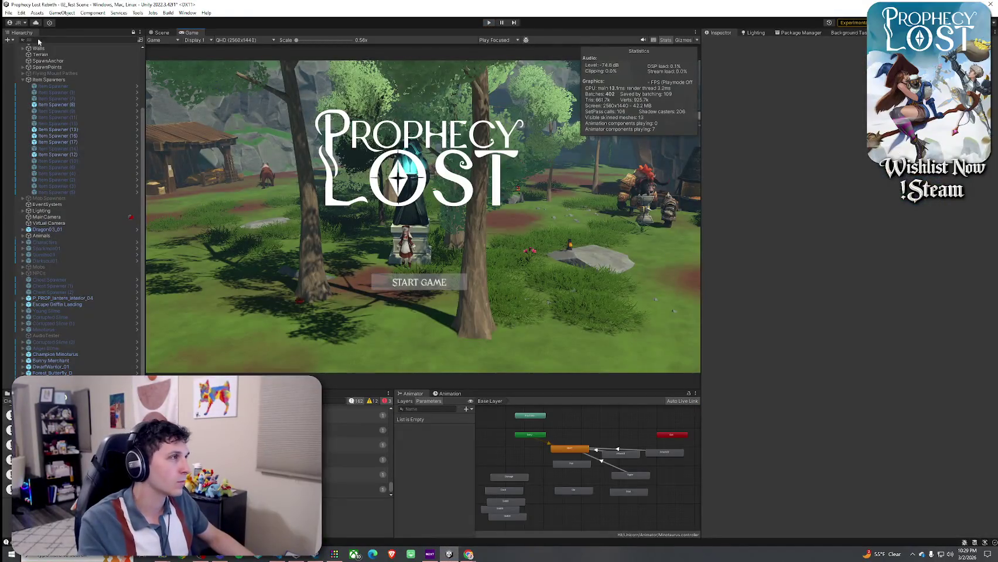
Step: Select Champion Minoturus, switch to the Scene view and open the Minotaurs asset folder
{"action": "left_click", "coordinate": [9, 12]}
{"action": "key", "text": "Escape"}
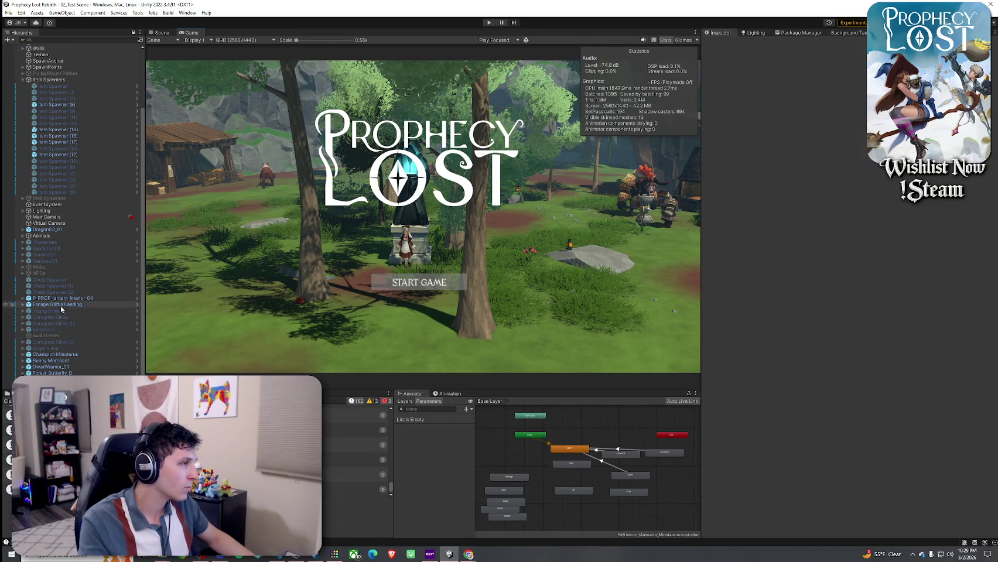
{"action": "left_click", "coordinate": [23, 268]}
{"action": "left_click", "coordinate": [23, 267]}
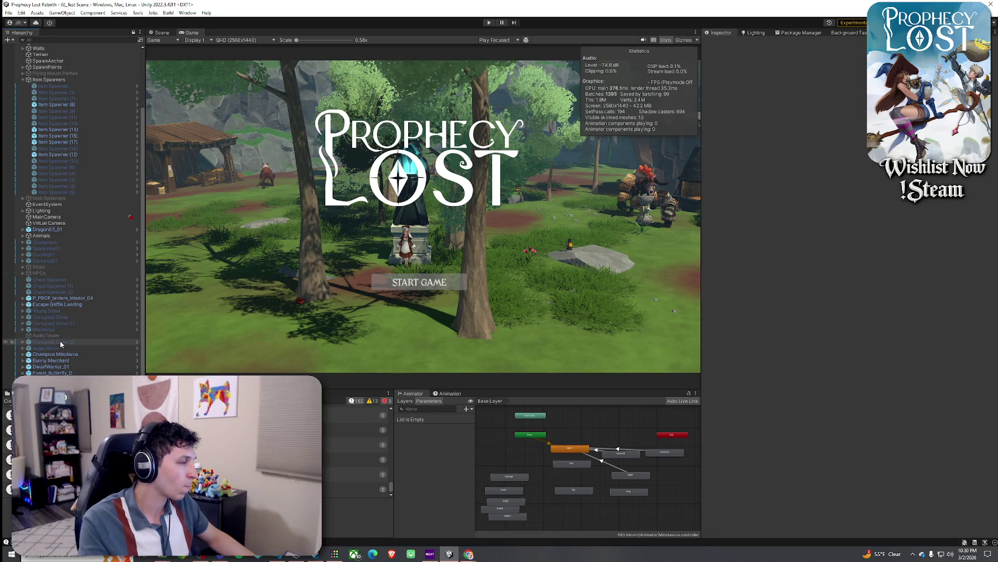
{"action": "left_click", "coordinate": [61, 355]}
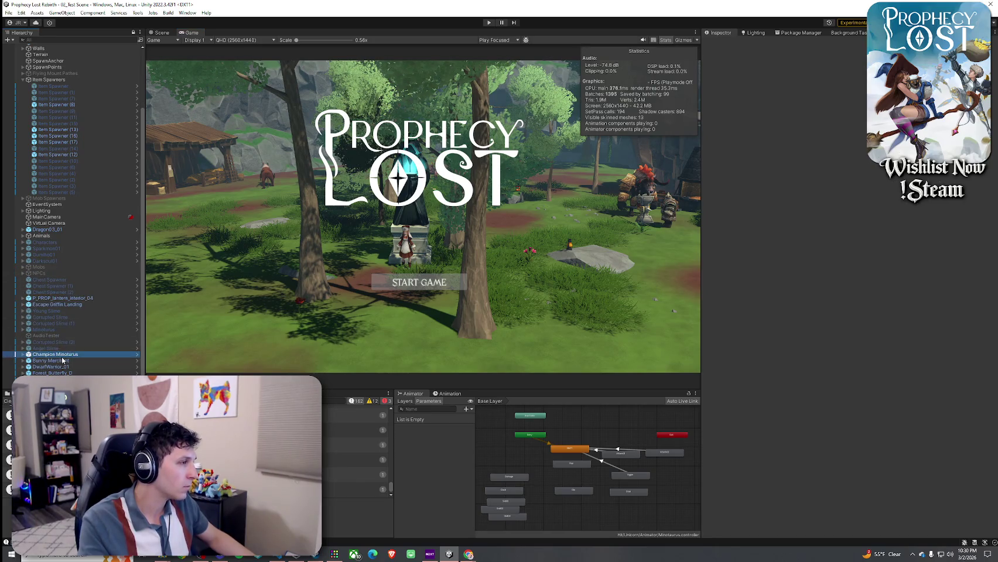
{"action": "left_click", "coordinate": [161, 32]}
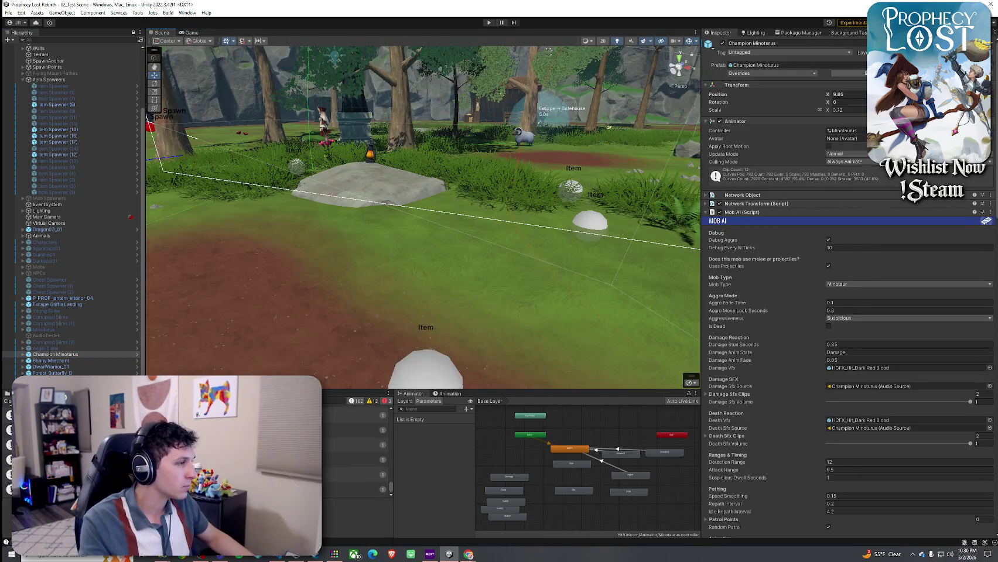
{"action": "key", "text": "ctrl+5"}
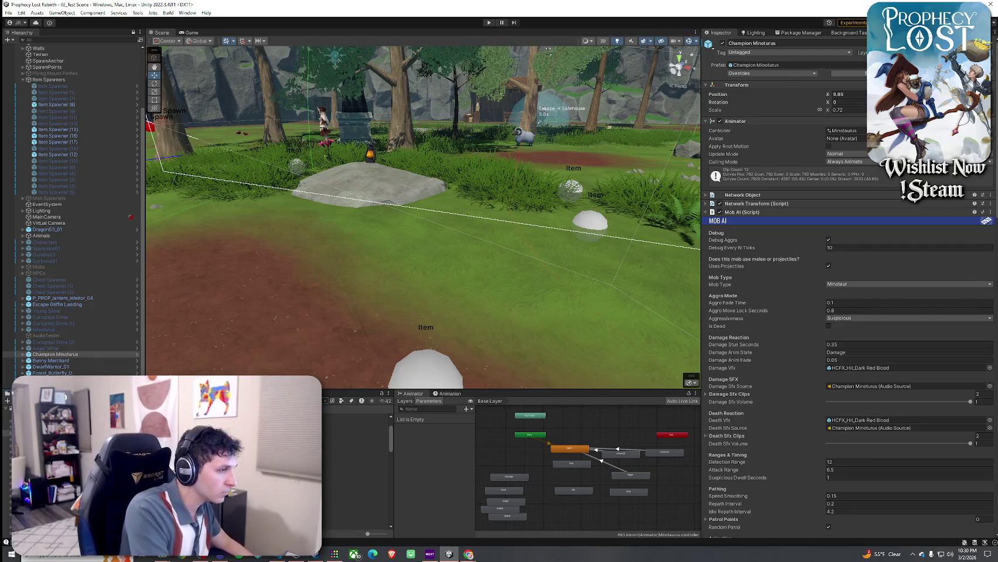
{"action": "left_click", "coordinate": [357, 417]}
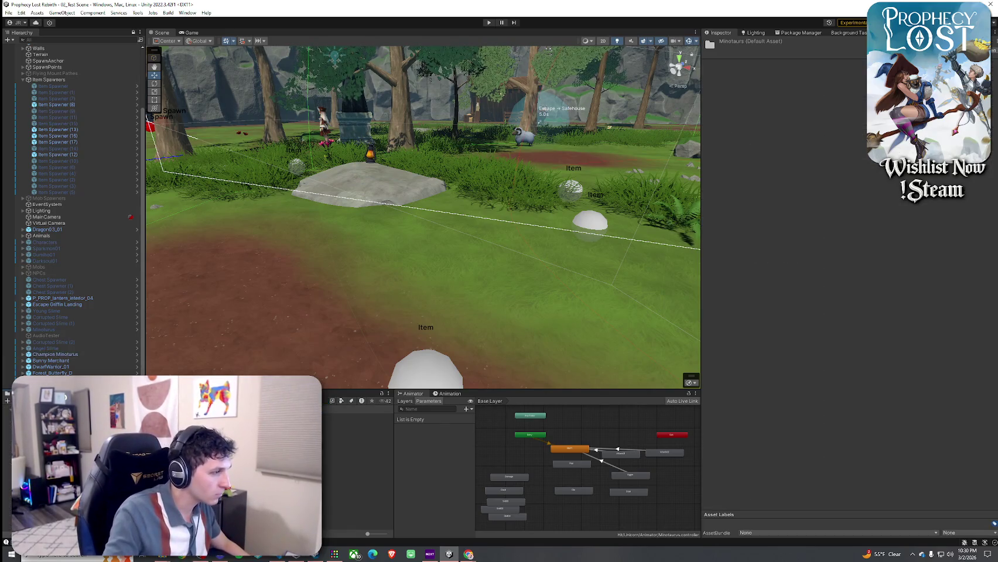
Step: Frame the Champion Minoturus, then select the Dark, Elite and Minoturus (1) mobs in the scene
{"action": "left_click_drag", "start_coordinate": [199, 327], "coordinate": [409, 323]}
{"action": "scroll", "coordinate": [409, 324], "scroll_direction": "down", "scroll_amount": 5}
{"action": "left_click", "coordinate": [438, 237]}
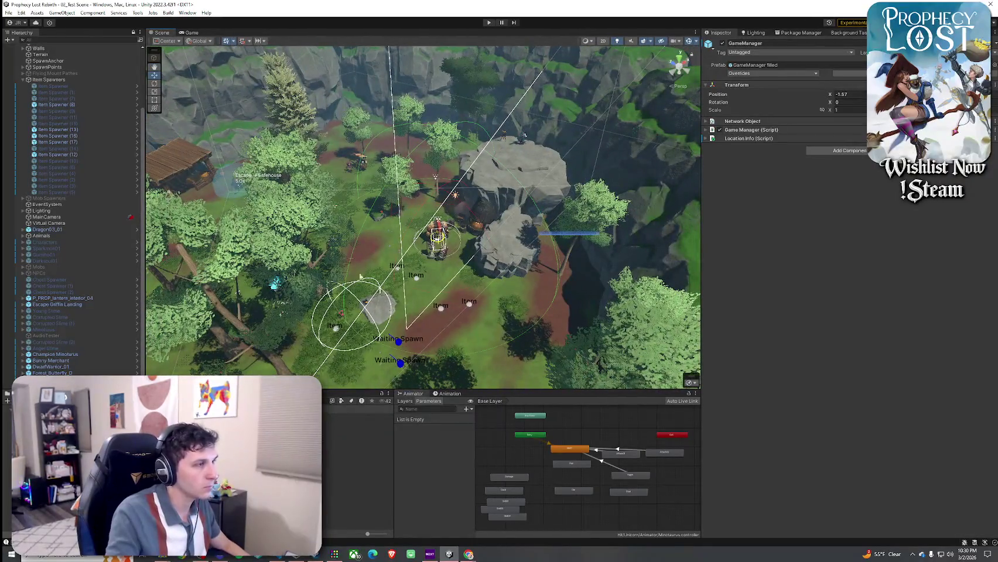
{"action": "left_click", "coordinate": [438, 239]}
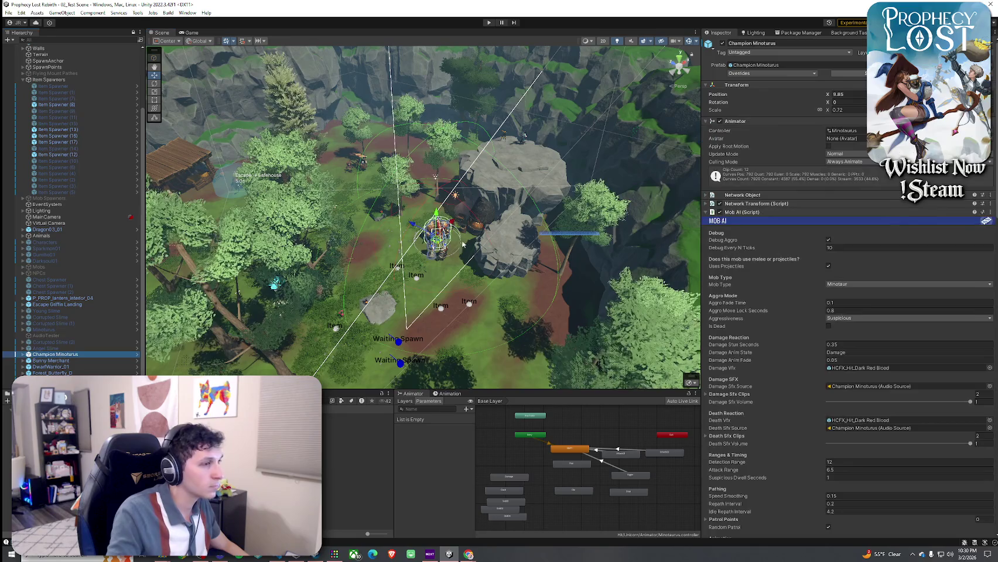
{"action": "key", "text": "f"}
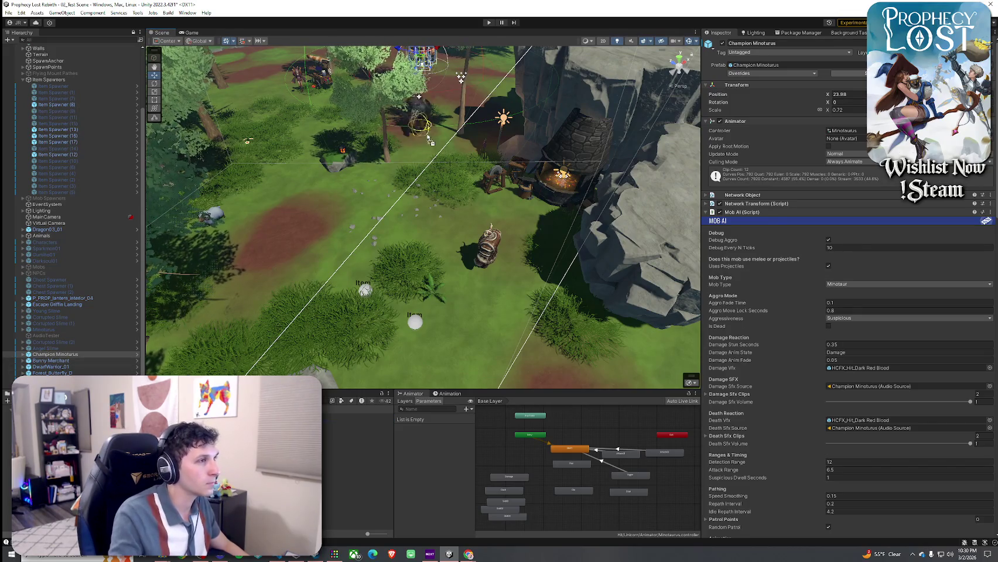
{"action": "left_click", "coordinate": [482, 89]}
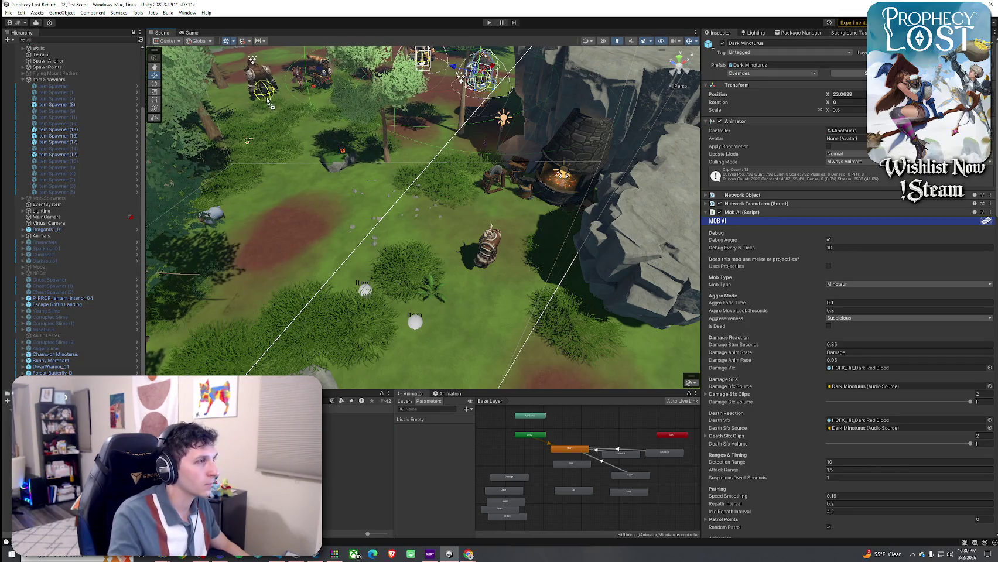
{"action": "left_click", "coordinate": [257, 82]}
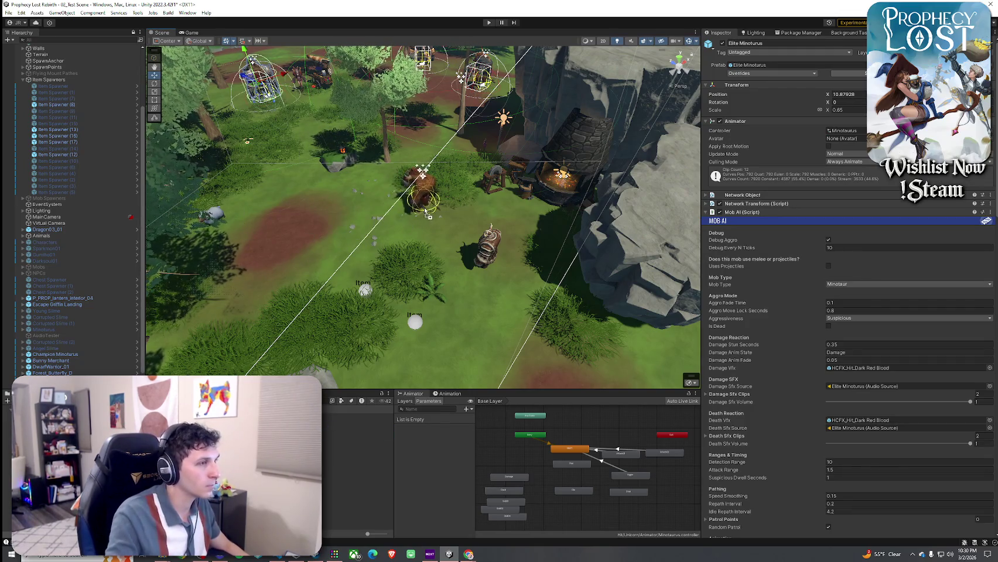
{"action": "left_click", "coordinate": [422, 199]}
Step: Place Minoturus (2) and (3) copies near the forge, save the scene and start a playtest
{"action": "left_click_drag", "start_coordinate": [351, 435], "coordinate": [349, 217]}
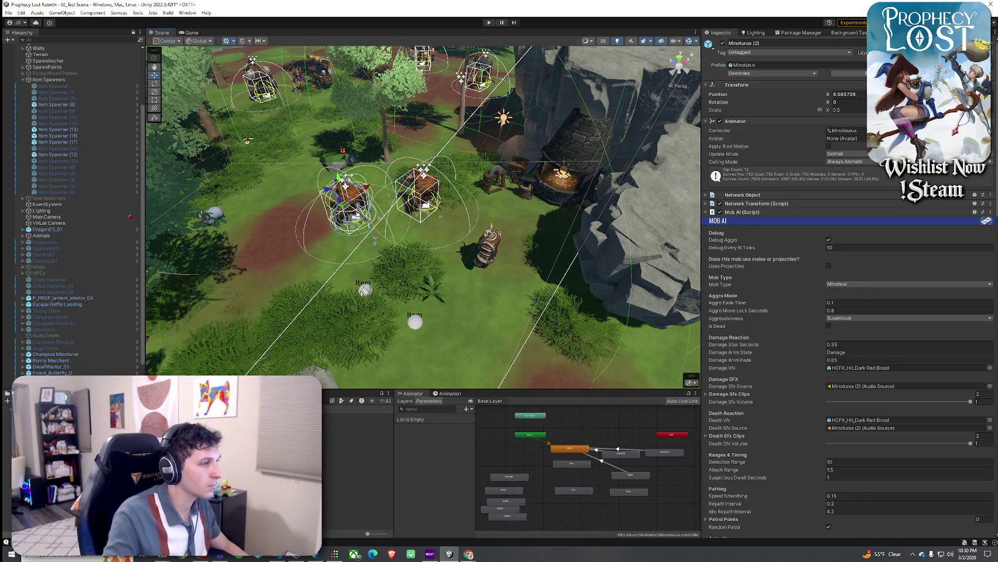
{"action": "left_click_drag", "start_coordinate": [351, 435], "coordinate": [282, 210]}
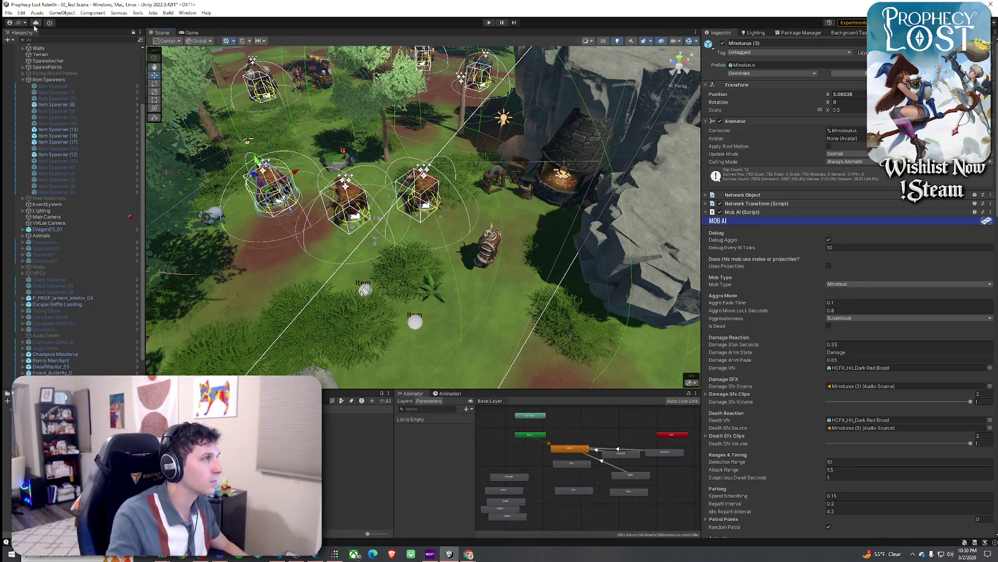
{"action": "left_click", "coordinate": [8, 13]}
{"action": "left_click", "coordinate": [23, 50]}
{"action": "key", "text": "ctrl+p"}
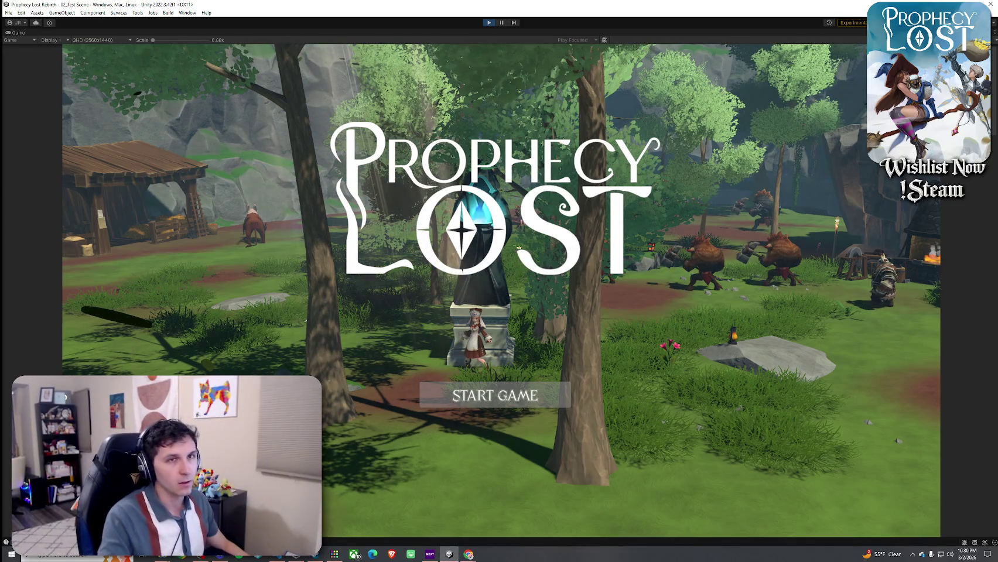
Step: Run toward the minotaur group, check the inventory with the glaive equipped, then restore the editor panels
{"action": "left_click", "coordinate": [515, 383]}
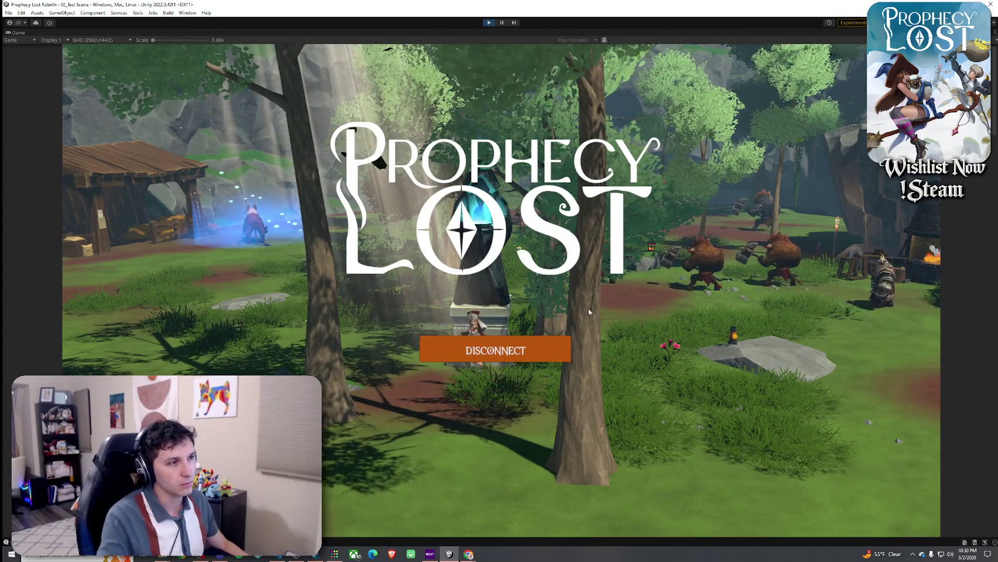
{"action": "key", "text": "w"}
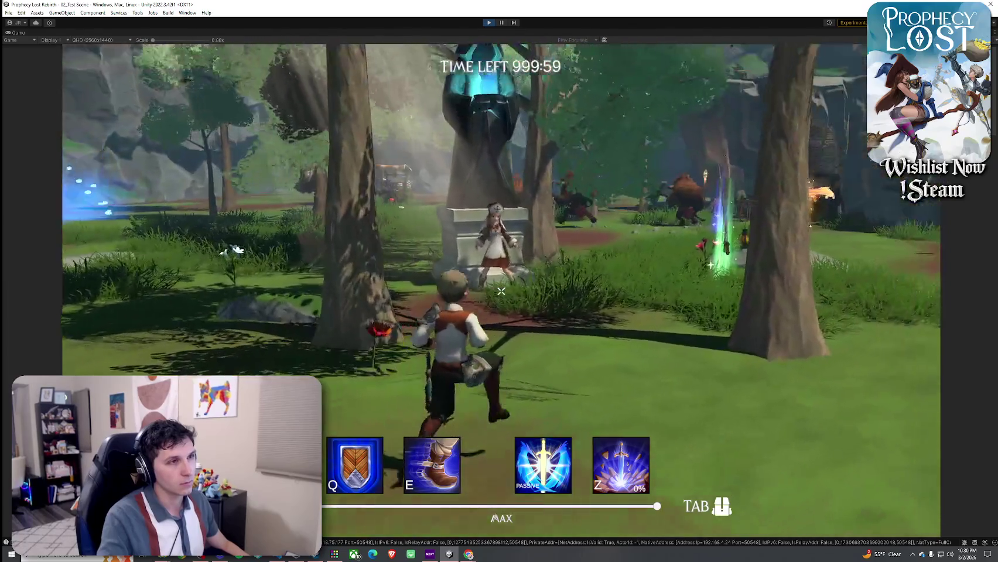
{"action": "key", "text": "w"}
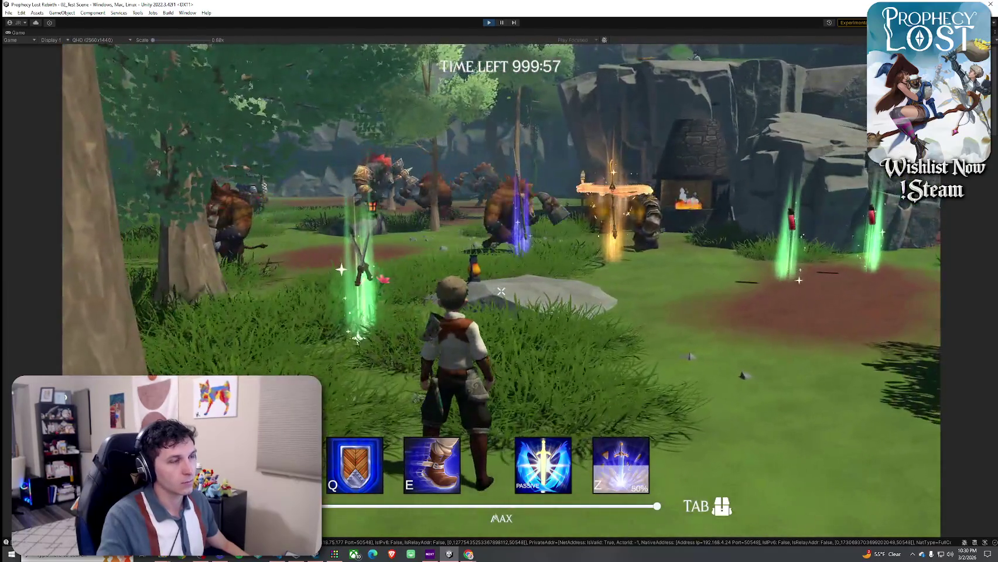
{"action": "key", "text": "w"}
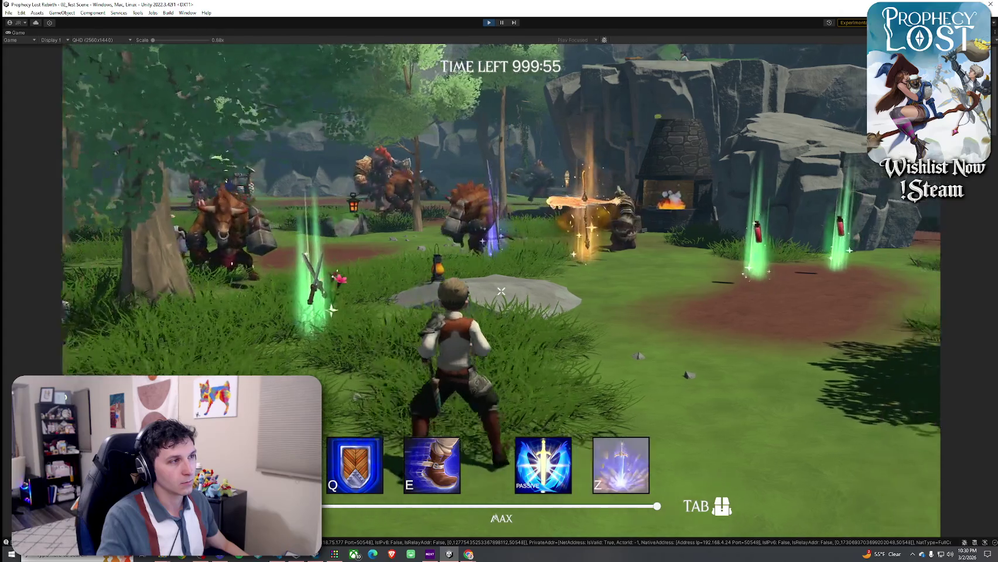
{"action": "key", "text": "w"}
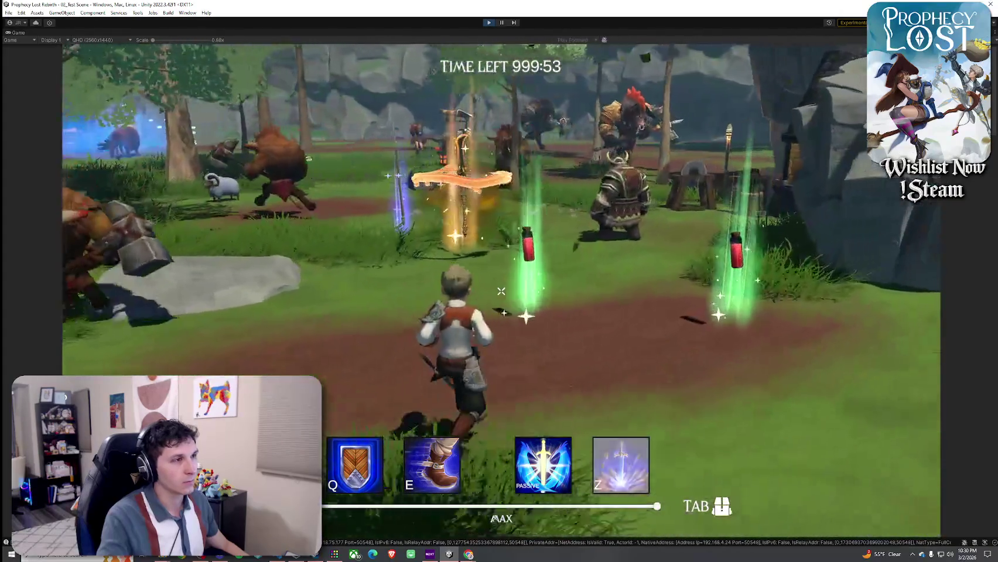
{"action": "key", "text": "w"}
{"action": "key", "text": "Tab"}
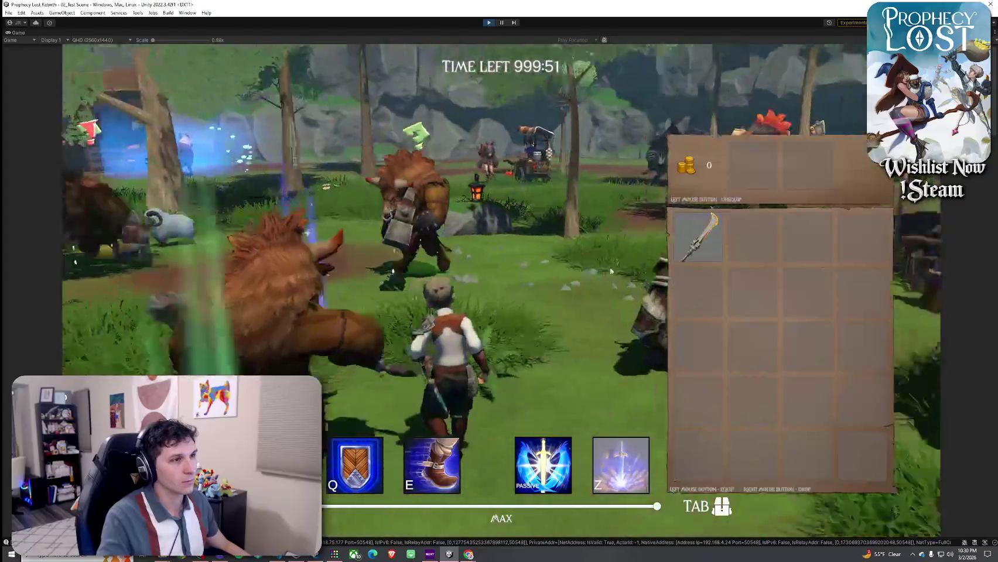
{"action": "key", "text": "Tab"}
{"action": "key", "text": "w"}
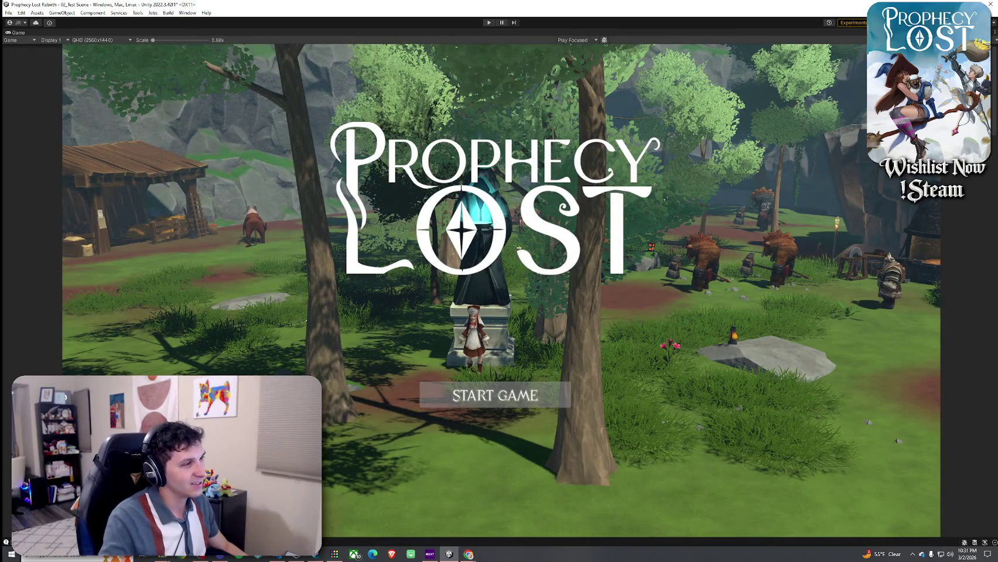
{"action": "double_click", "coordinate": [14, 33]}
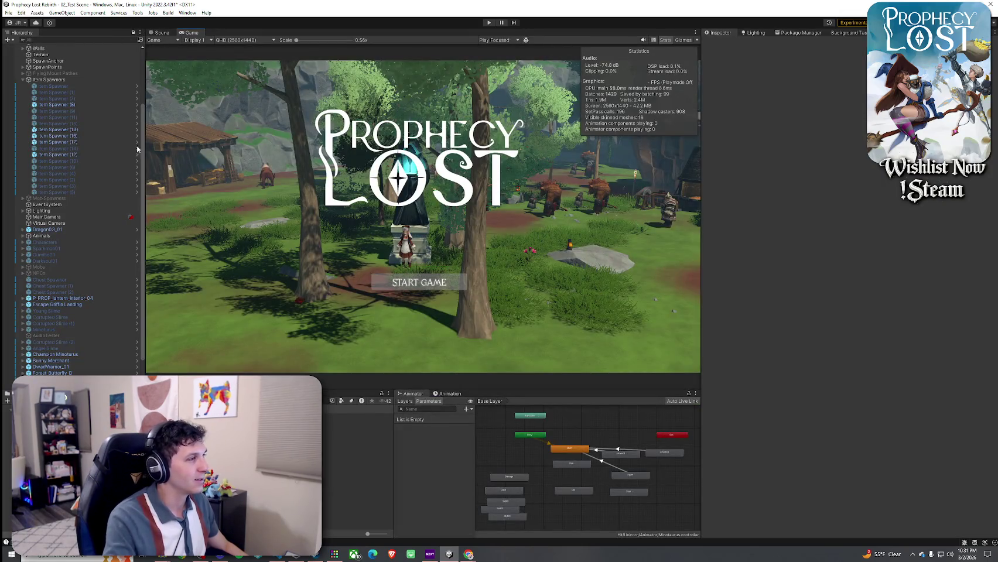
Step: Set the Minoturus prefab's Aggro Sound volume to 0.43 and spatial blend to 0.778
{"action": "scroll", "coordinate": [62, 351], "scroll_direction": "down", "scroll_amount": 2}
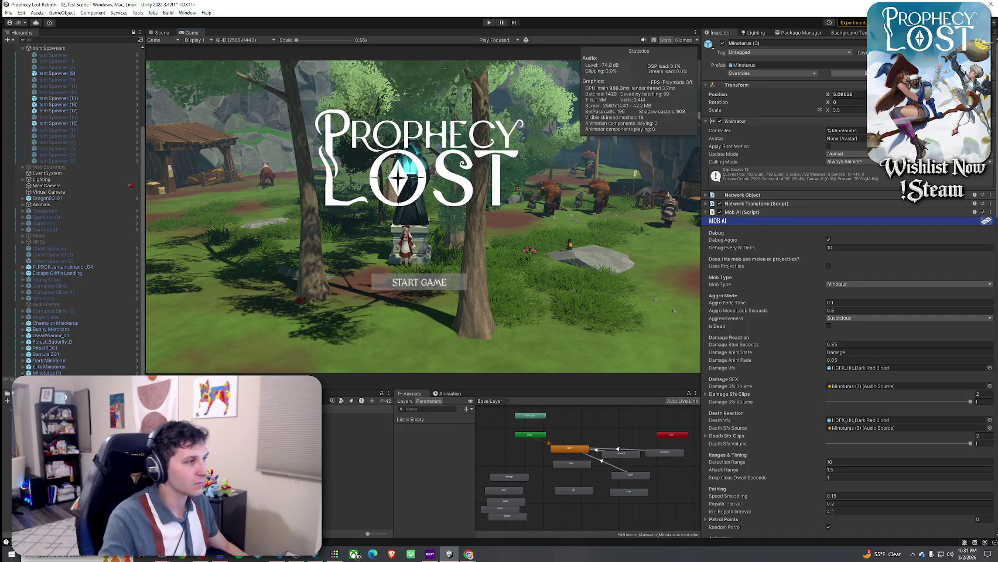
{"action": "left_click", "coordinate": [137, 372]}
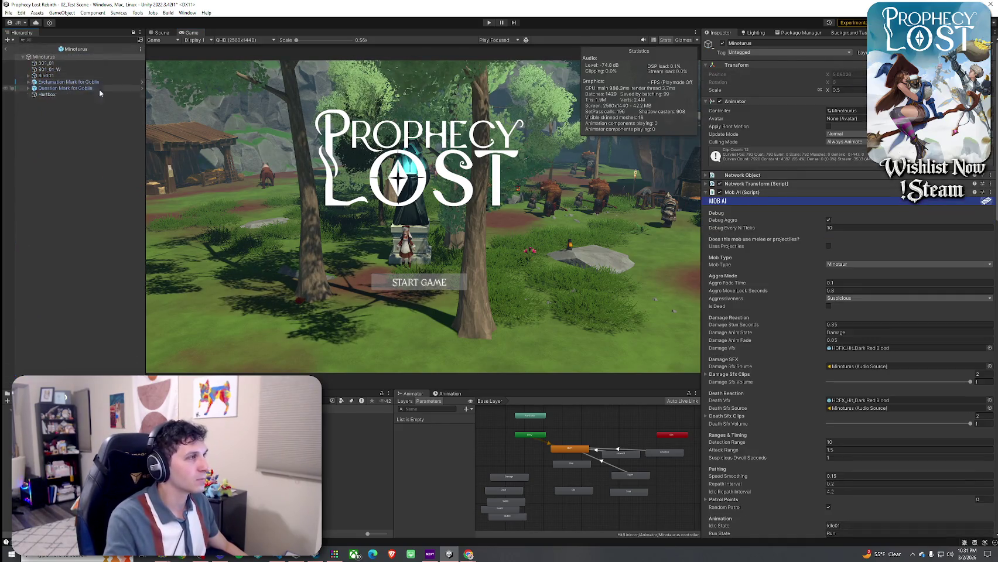
{"action": "scroll", "coordinate": [765, 337], "scroll_direction": "down", "scroll_amount": 10}
{"action": "scroll", "coordinate": [764, 336], "scroll_direction": "down", "scroll_amount": 10}
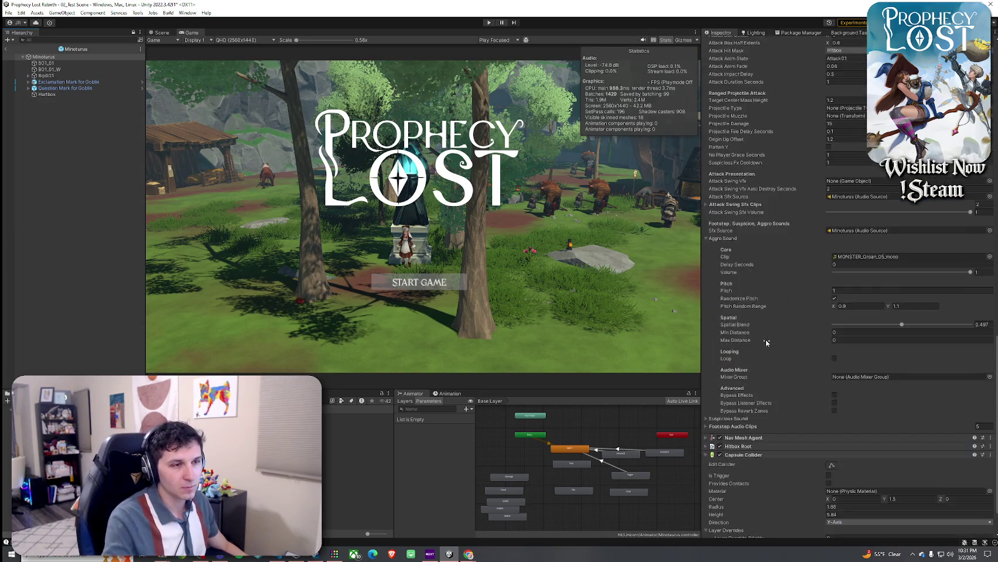
{"action": "left_click", "coordinate": [907, 272]}
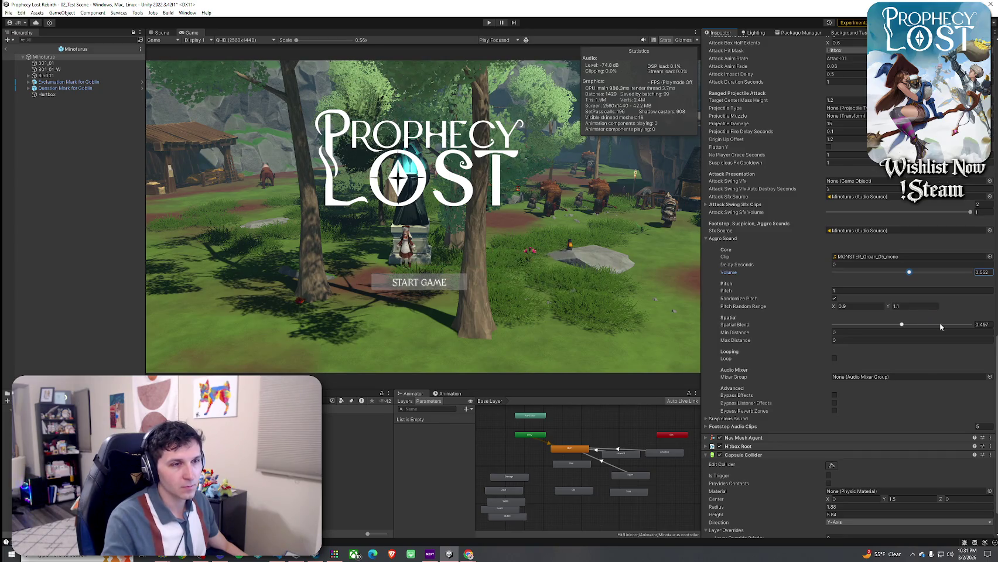
{"action": "left_click", "coordinate": [940, 325]}
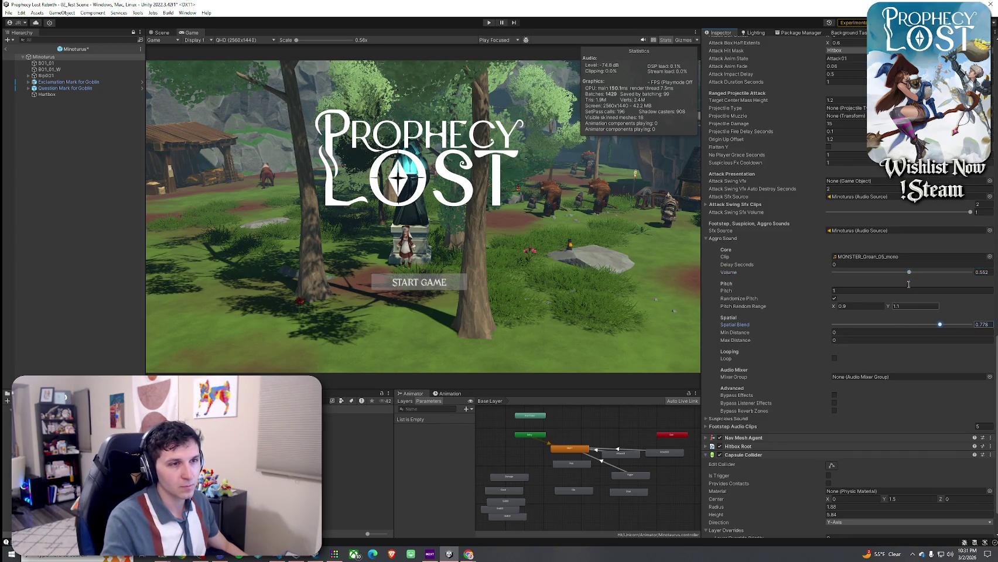
{"action": "left_click", "coordinate": [892, 272]}
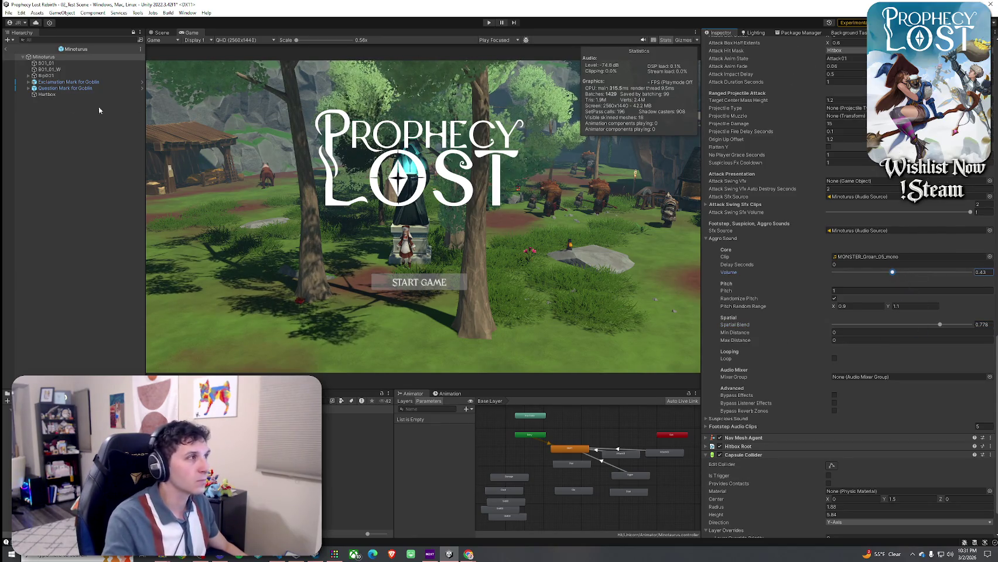
{"action": "left_click", "coordinate": [7, 51]}
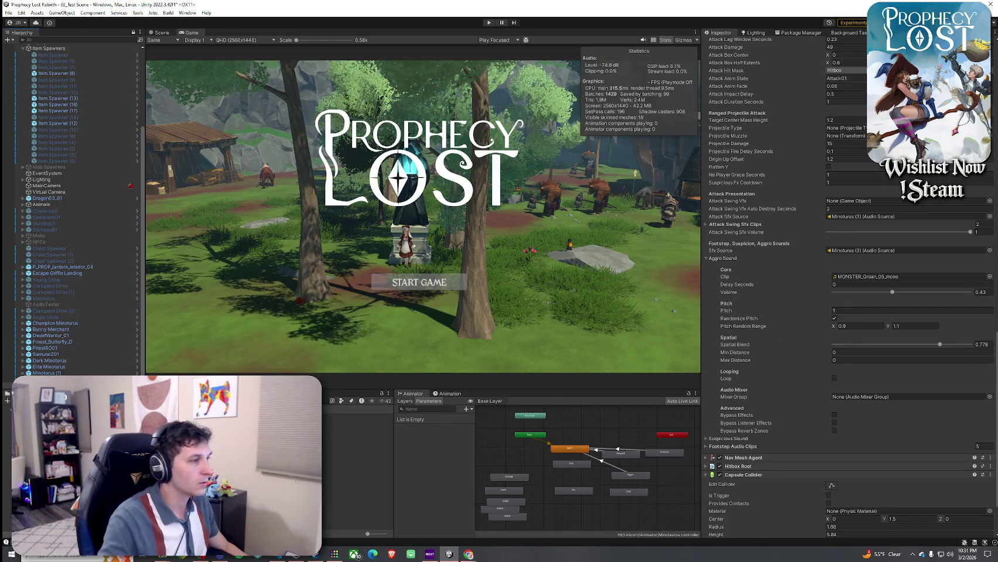
{"action": "left_click", "coordinate": [136, 367]}
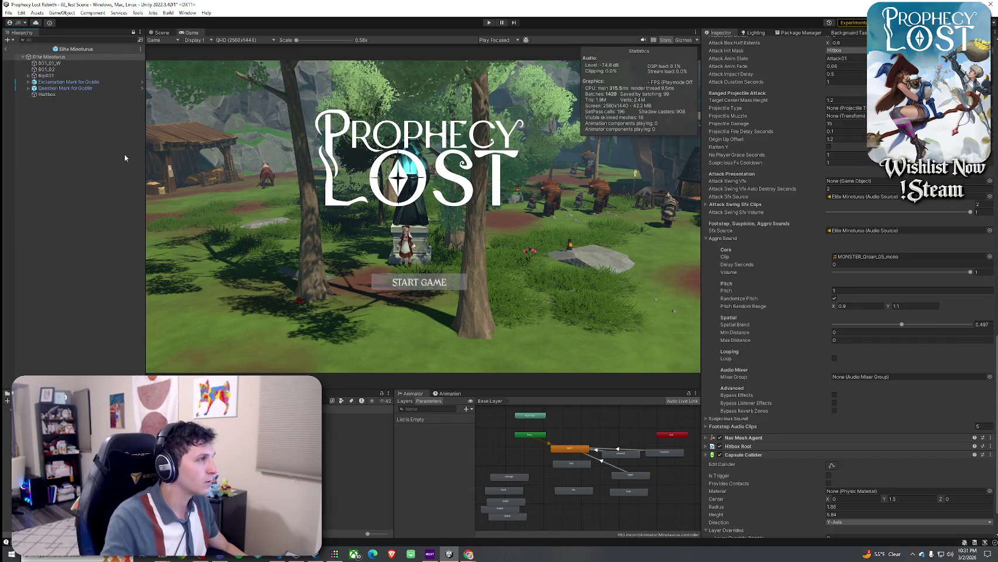
Step: Lower the Elite, Dark and Champion aggro volumes to 0.404–0.418 and raise spatial blend to about 0.8
{"action": "left_click", "coordinate": [888, 273]}
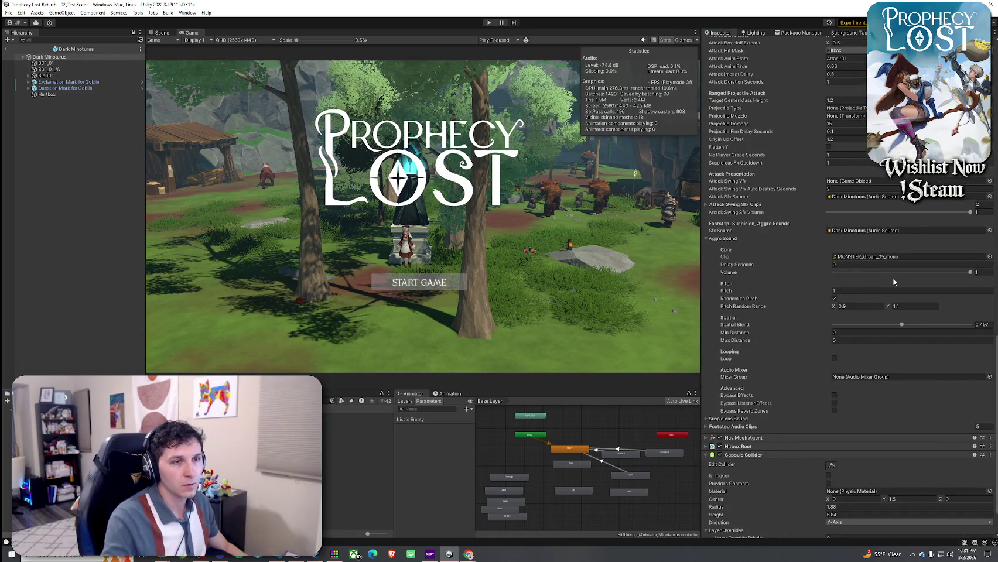
{"action": "left_click", "coordinate": [947, 325]}
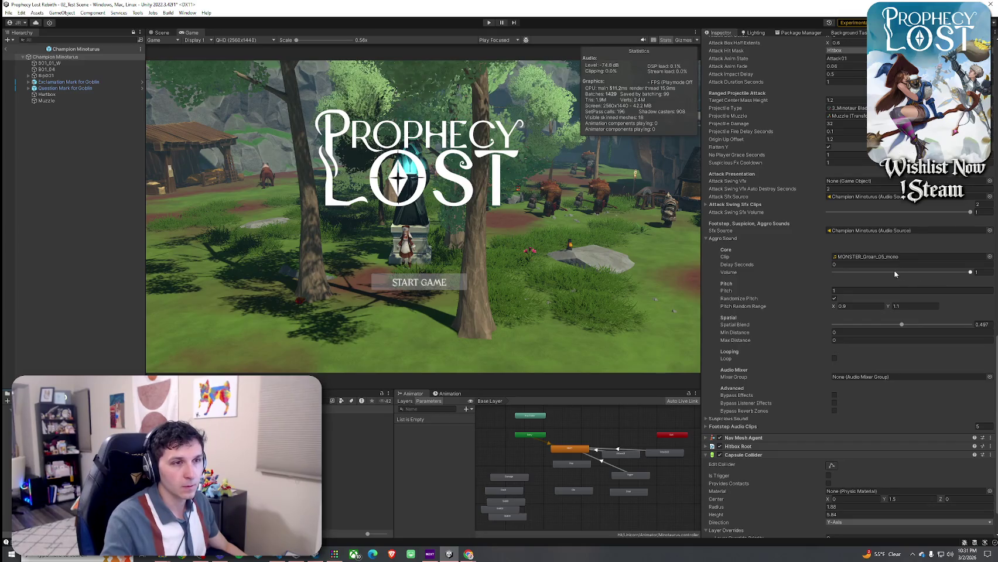
{"action": "left_click", "coordinate": [890, 272]}
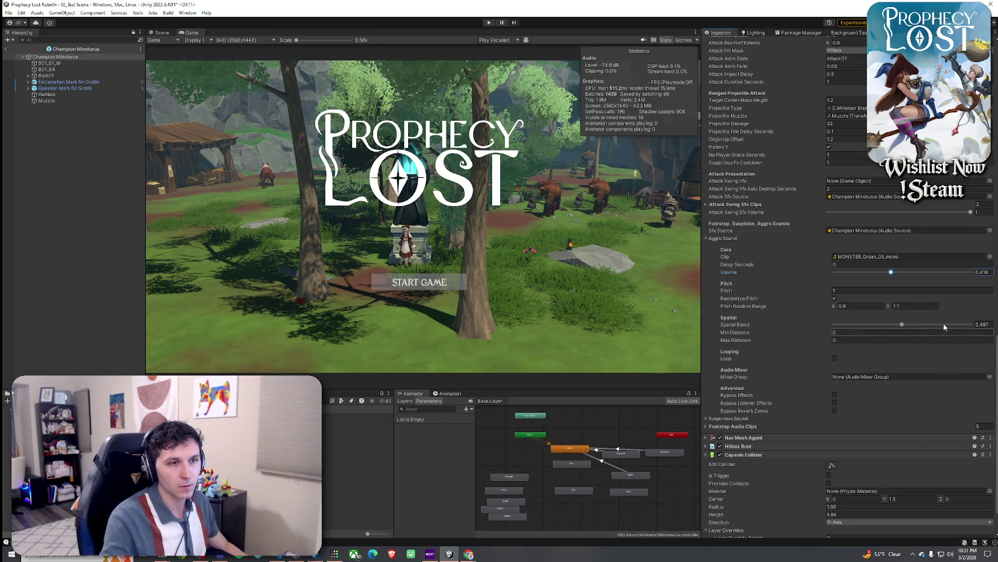
{"action": "left_click", "coordinate": [943, 325]}
Step: Leave prefab mode and enter Play mode to test the sound changes
{"action": "left_click", "coordinate": [6, 48]}
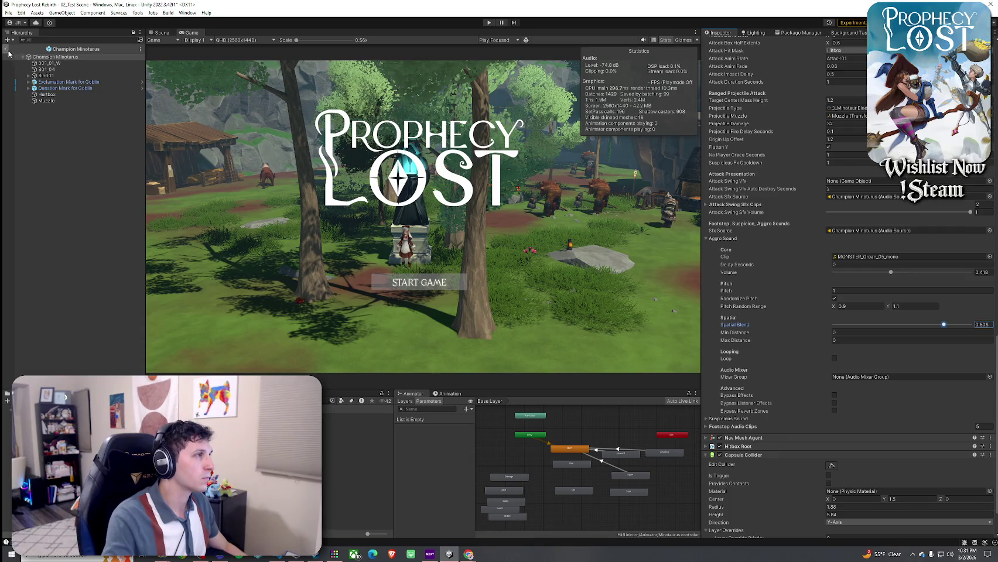
{"action": "left_click", "coordinate": [8, 13]}
{"action": "left_click", "coordinate": [173, 33]}
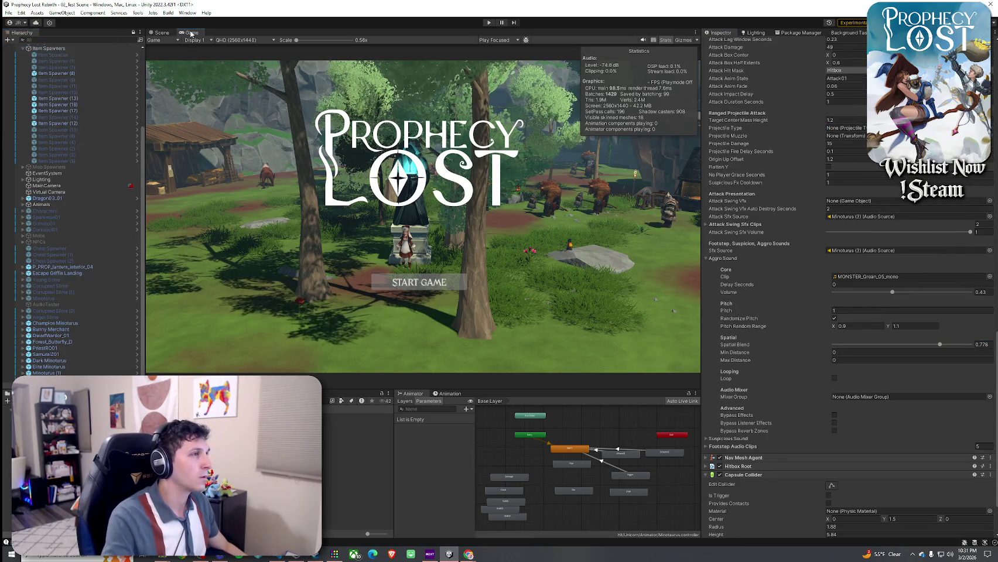
{"action": "key", "text": "ctrl+p"}
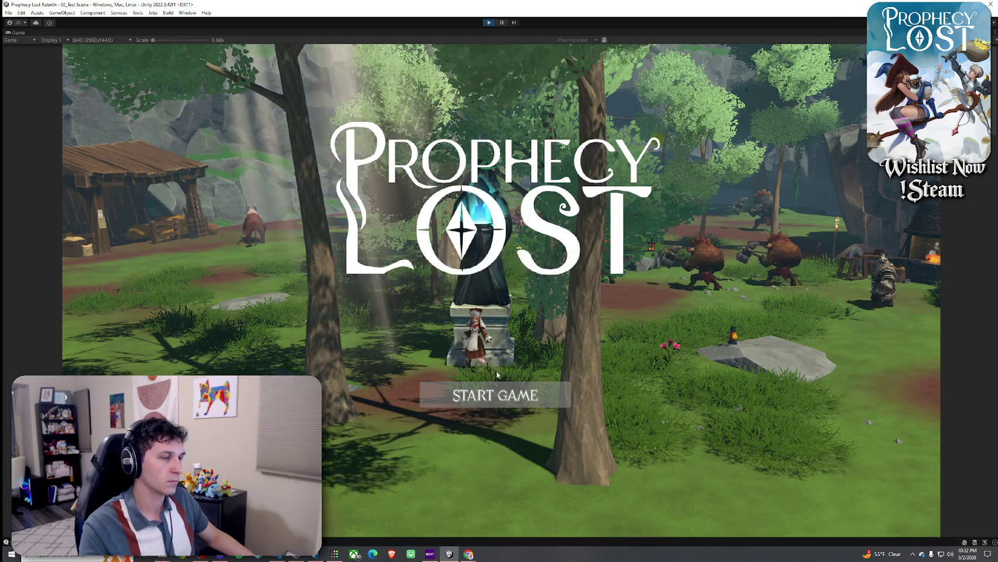
Step: Start a new game and run to the minotaur camp by the forge, briefly checking the inventory
{"action": "left_click", "coordinate": [491, 393]}
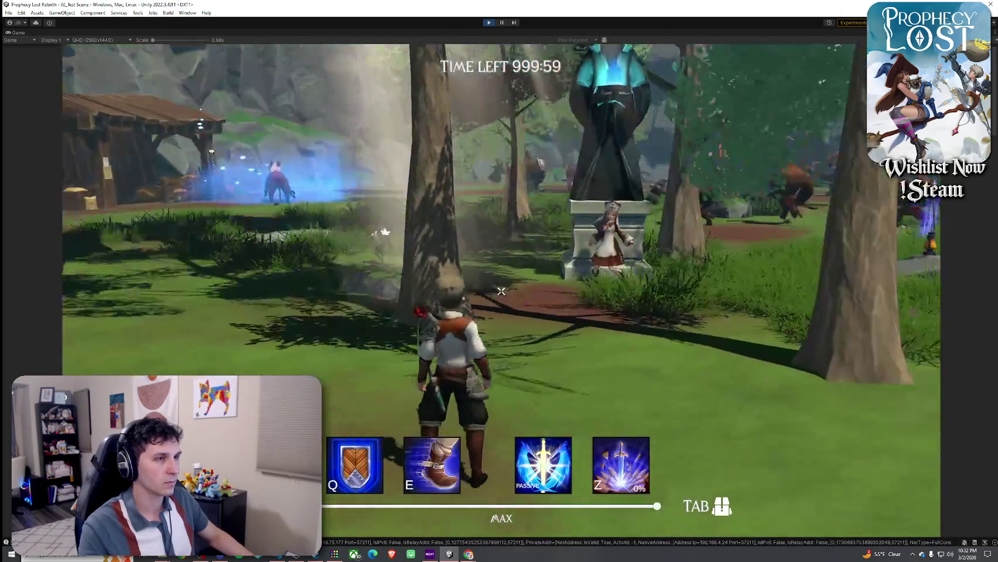
{"action": "key", "text": "w"}
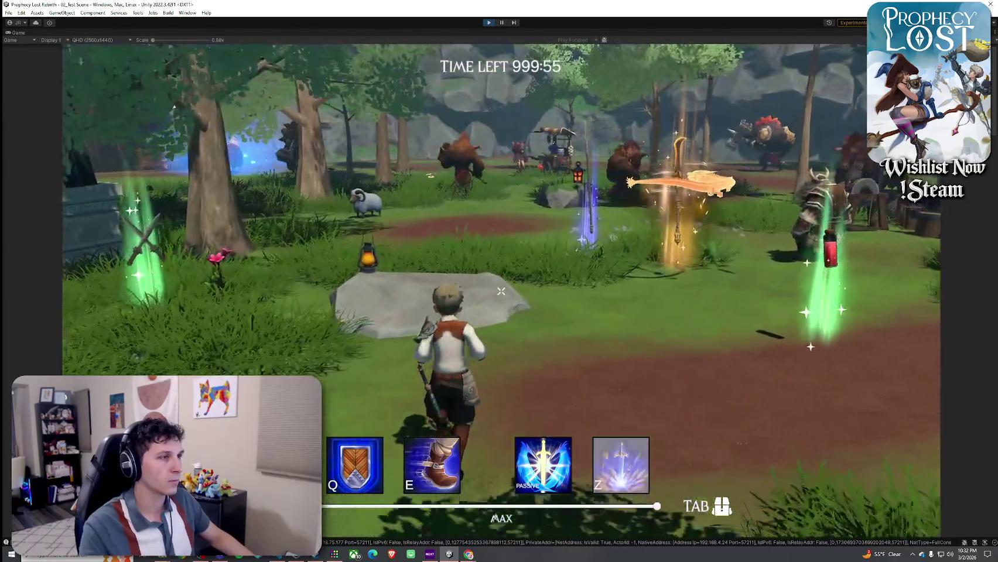
{"action": "key", "text": "Tab"}
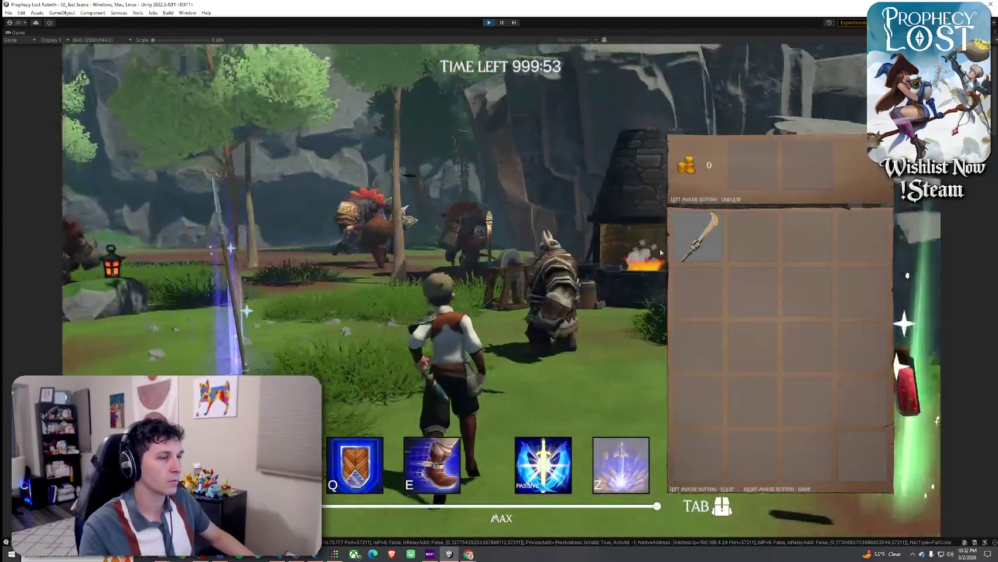
{"action": "key", "text": "Tab"}
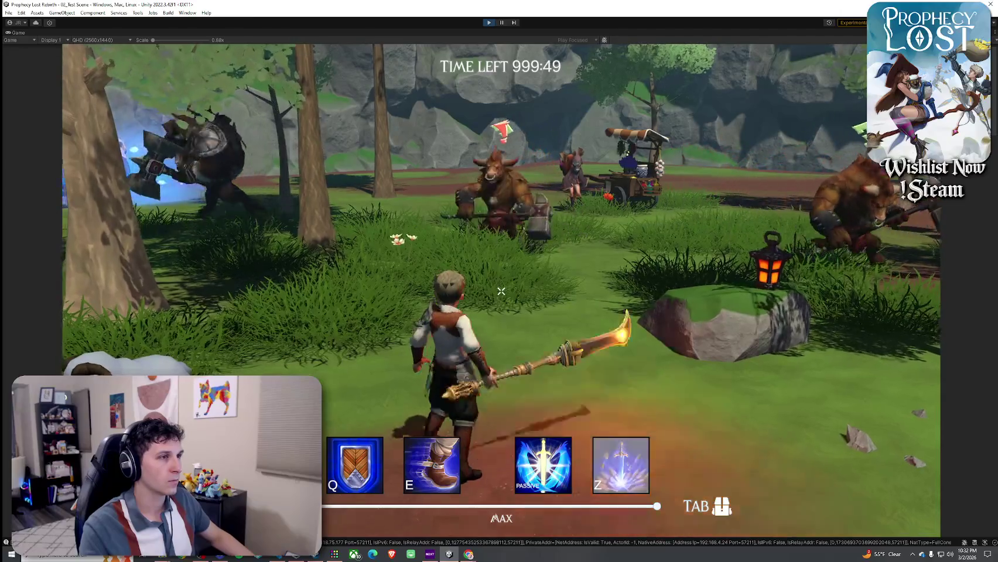
{"action": "key", "text": "w"}
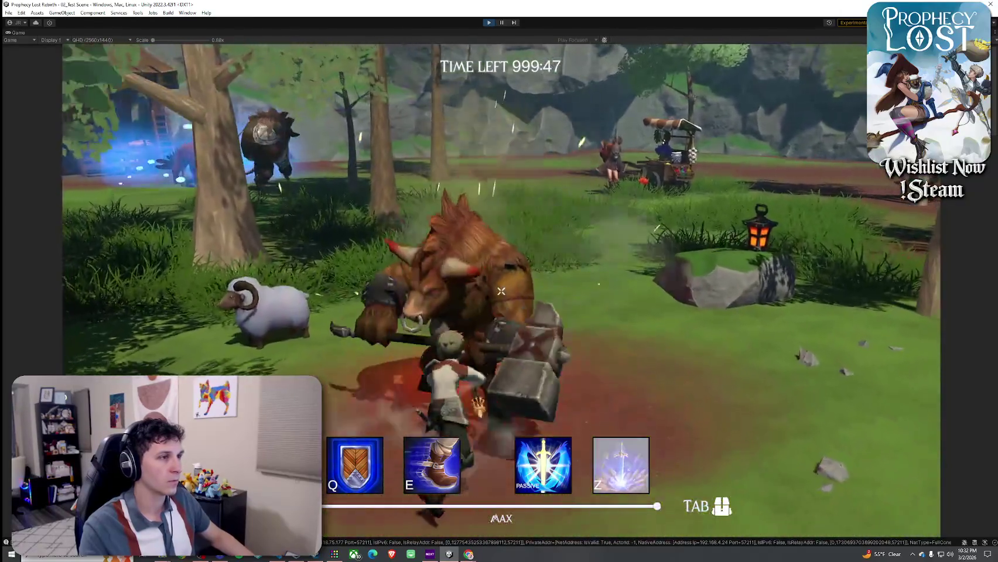
Step: Attack the minotaur repeatedly with the glaive to trigger its aggro sound
{"action": "left_click", "coordinate": [501, 290]}
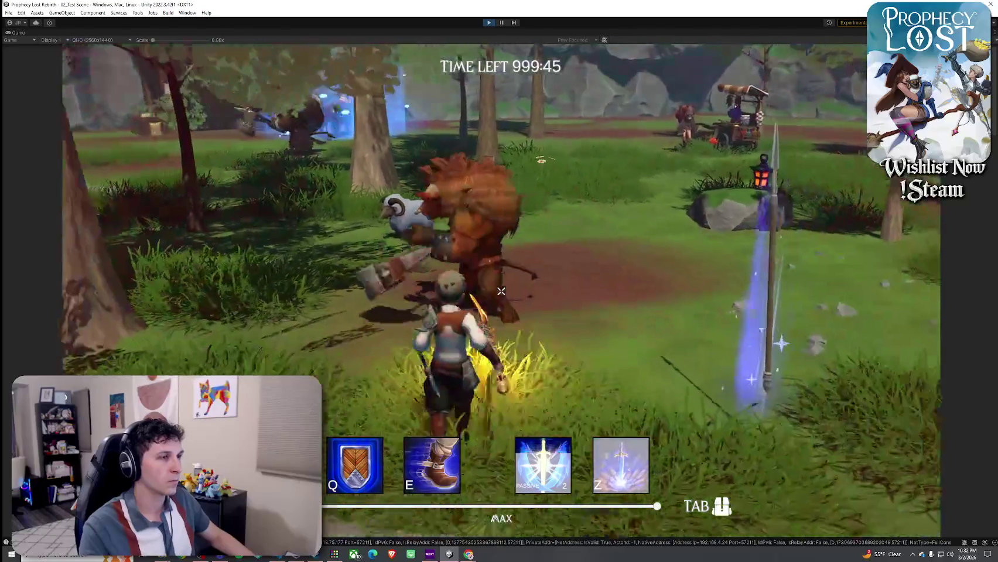
{"action": "left_click", "coordinate": [501, 291]}
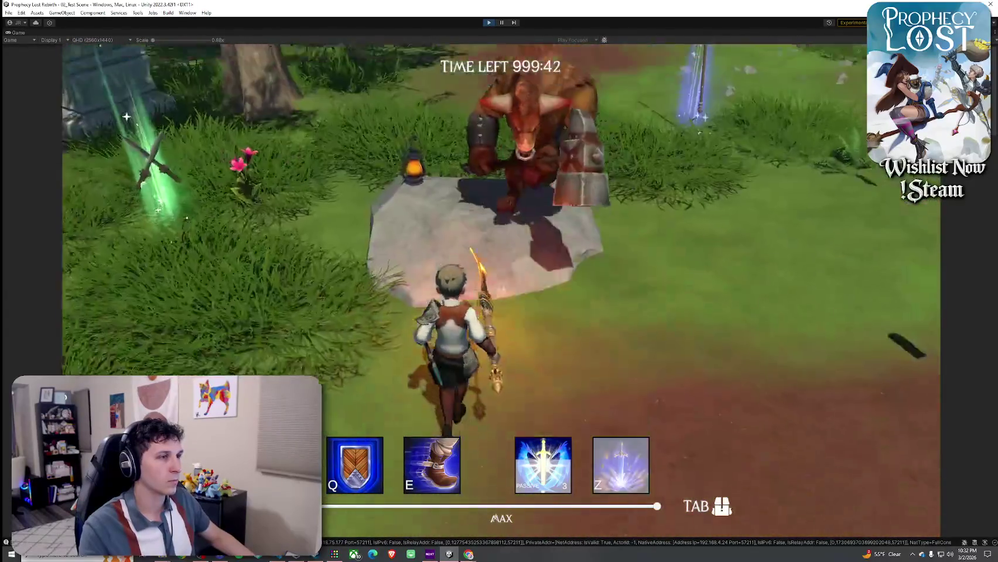
{"action": "left_click", "coordinate": [501, 291]}
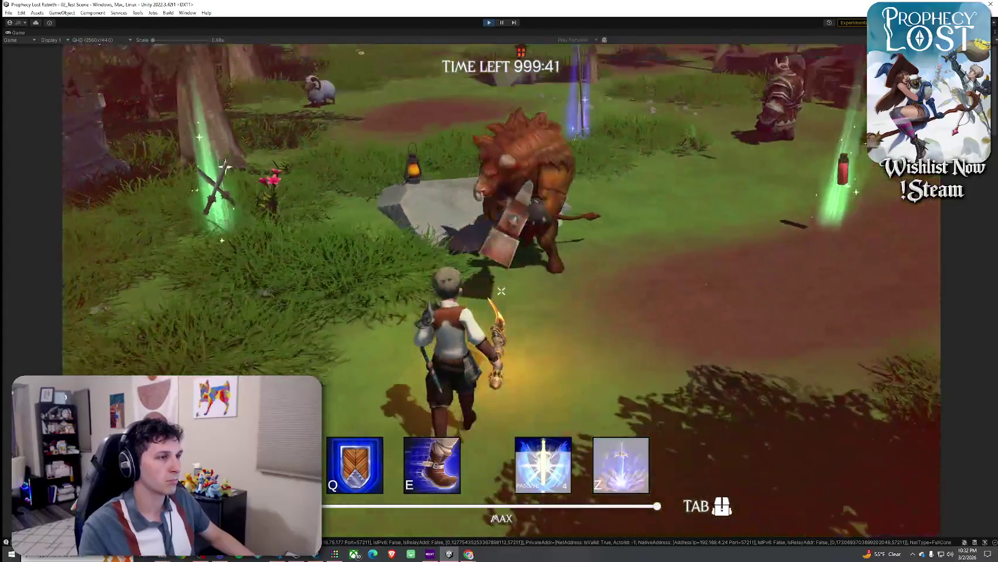
{"action": "left_click", "coordinate": [500, 291]}
{"action": "left_click", "coordinate": [500, 291]}
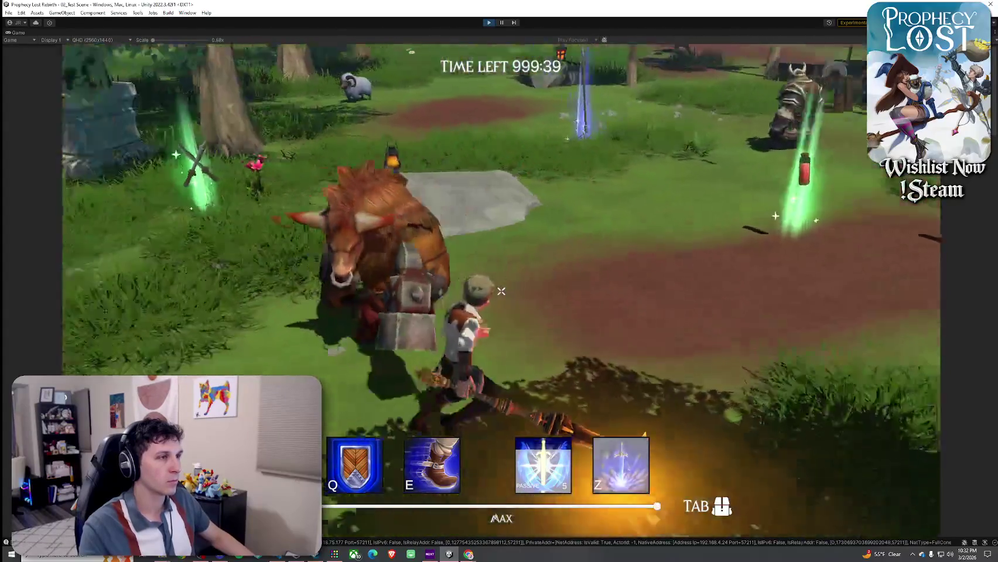
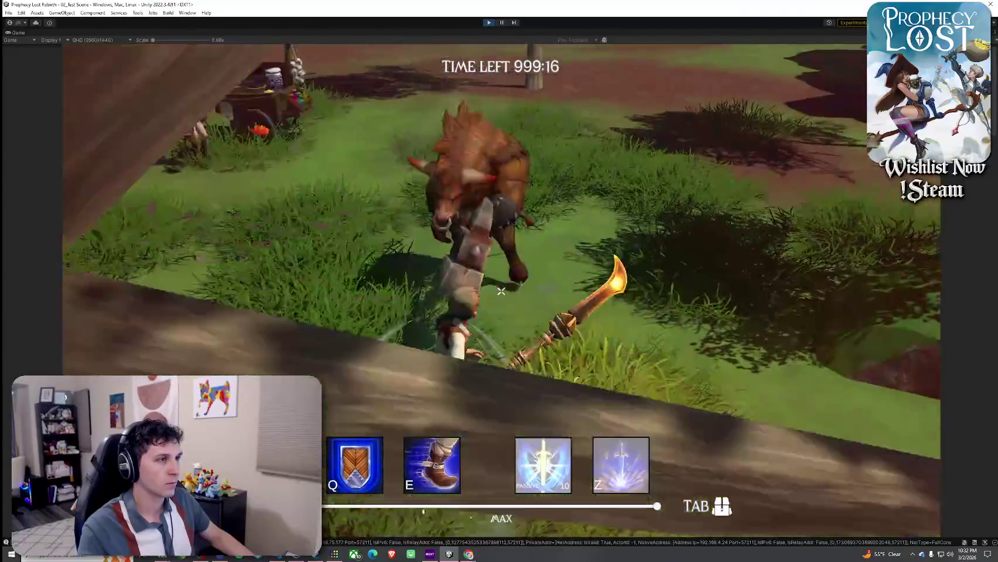
Step: Kill the boar, then run to the rocks and attack the rock golem
{"action": "left_click", "coordinate": [501, 291]}
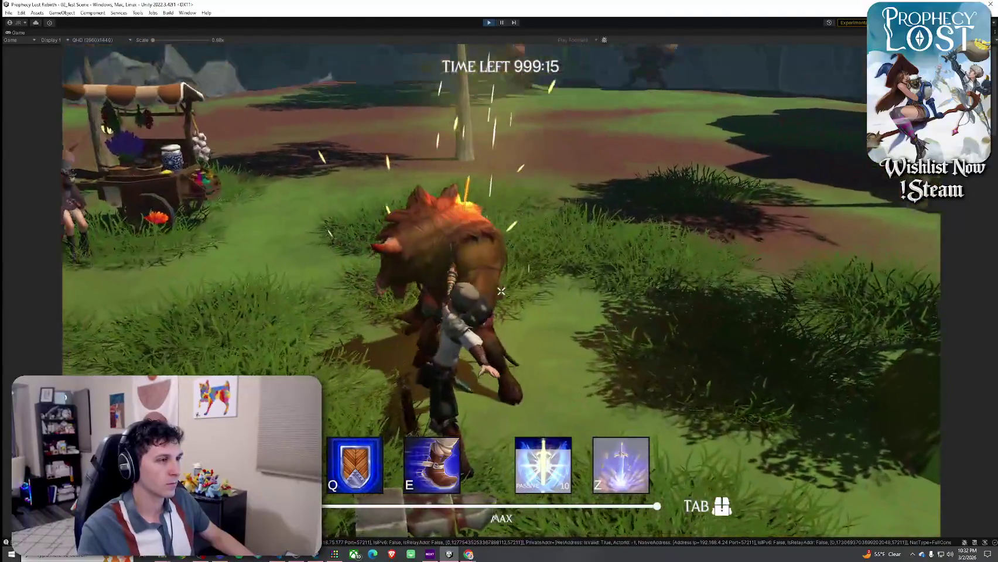
{"action": "key", "text": "w"}
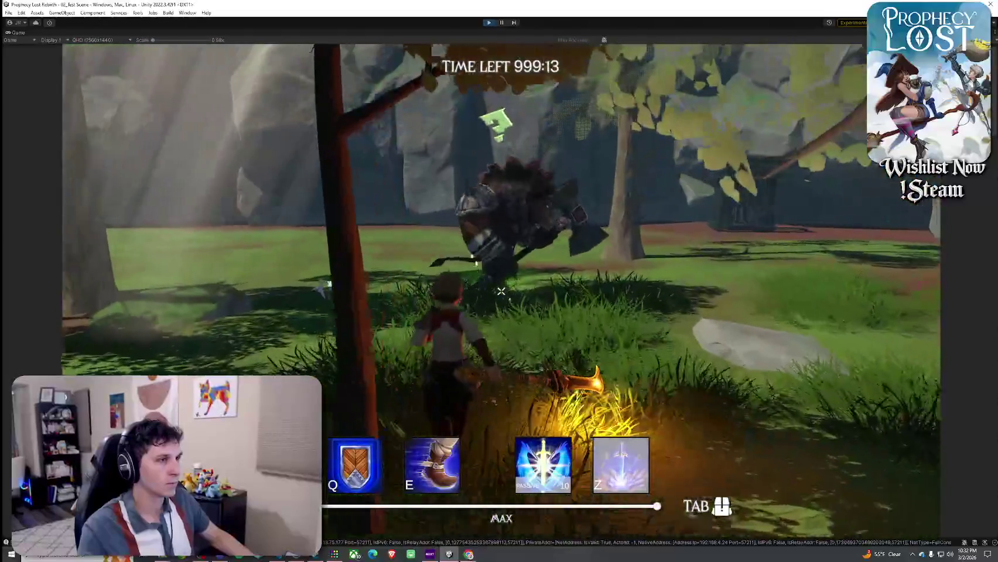
{"action": "left_click", "coordinate": [500, 291]}
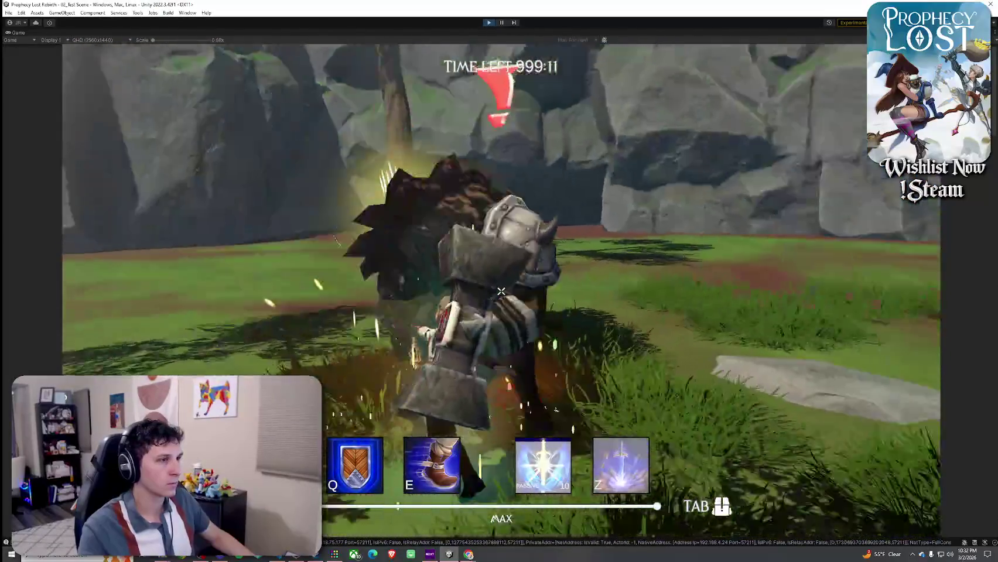
{"action": "left_click", "coordinate": [500, 291]}
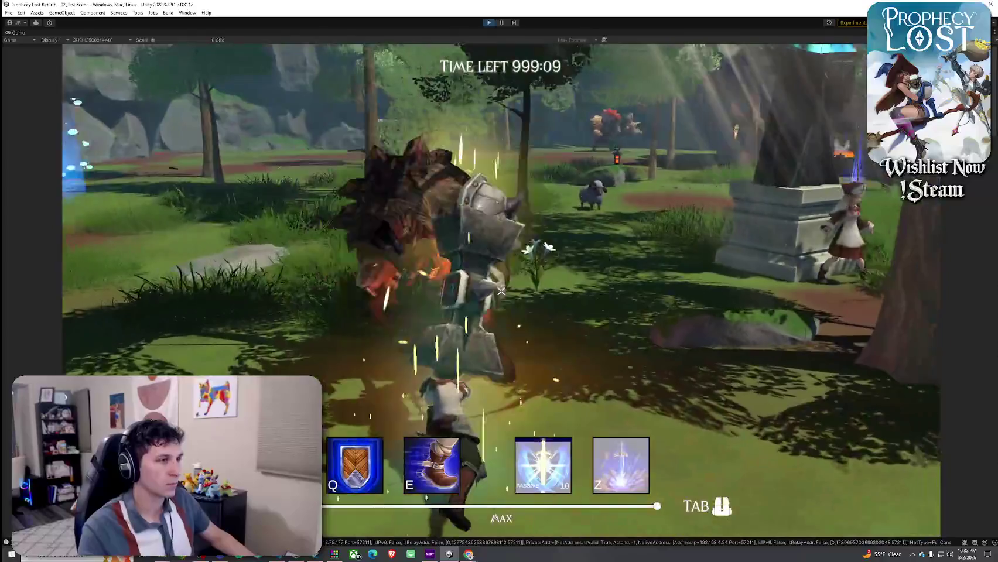
Step: Finish off the boar, run into the forest and open the inventory showing the sword
{"action": "left_click", "coordinate": [500, 291]}
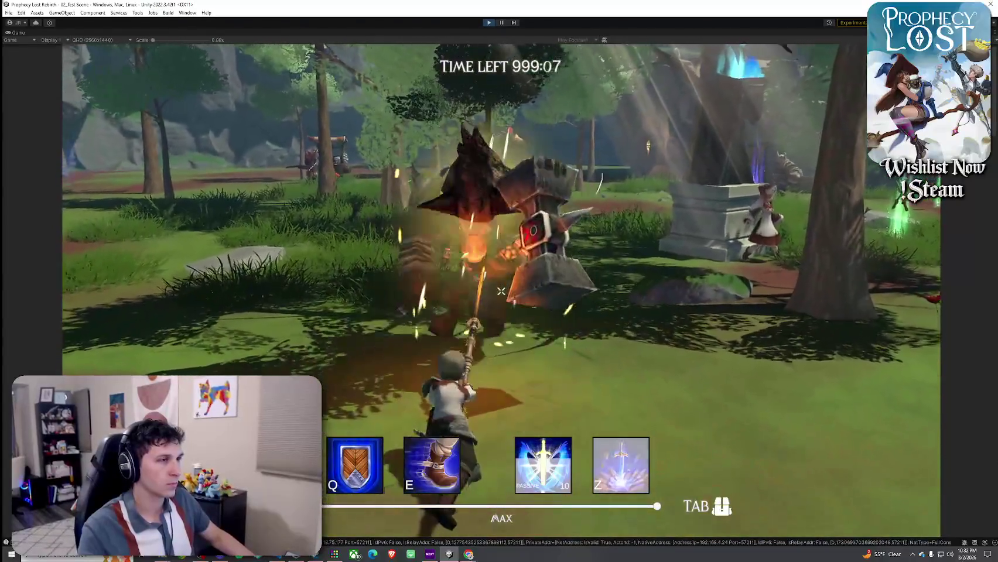
{"action": "left_click", "coordinate": [501, 291]}
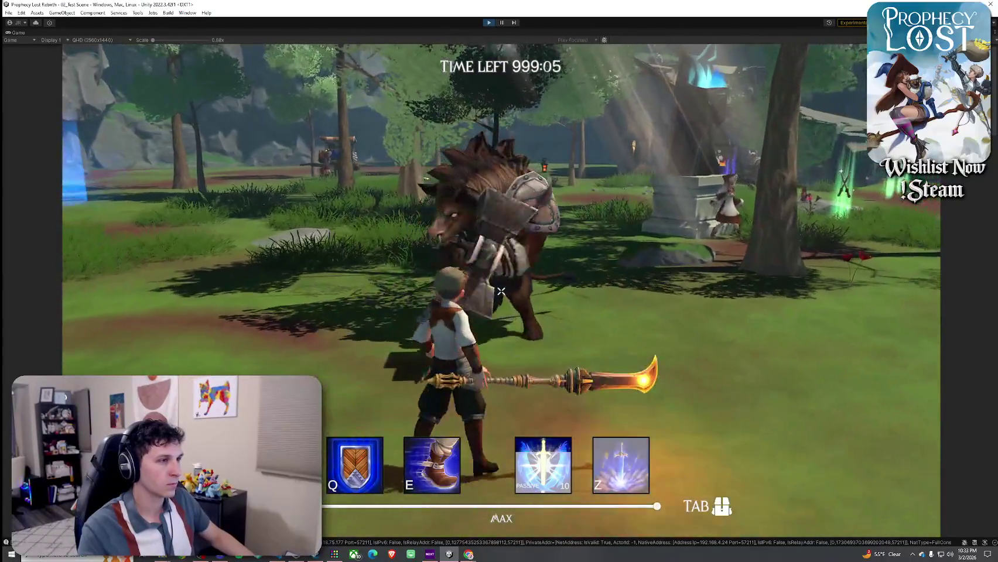
{"action": "left_click", "coordinate": [500, 291]}
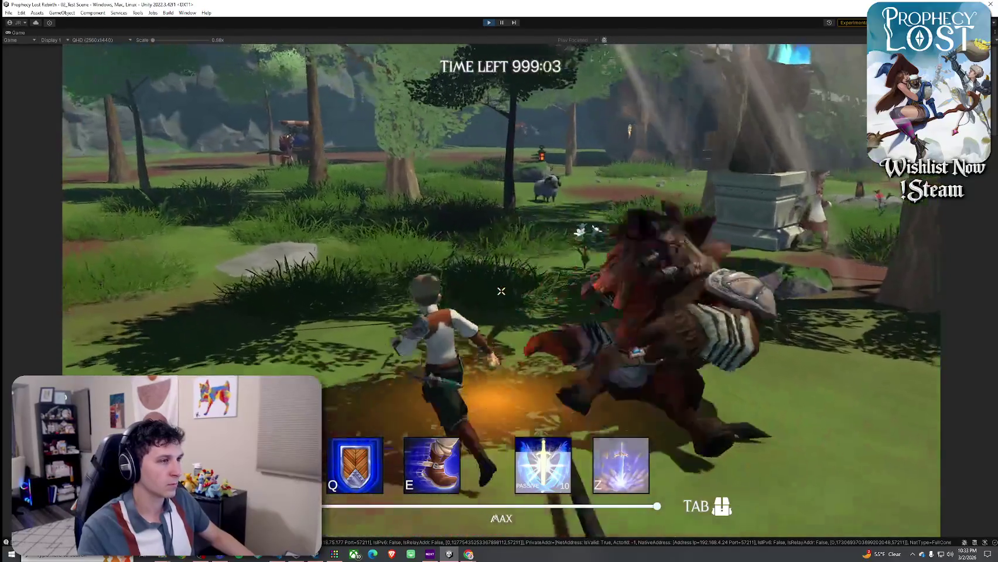
{"action": "key", "text": "w"}
{"action": "key", "text": "Tab"}
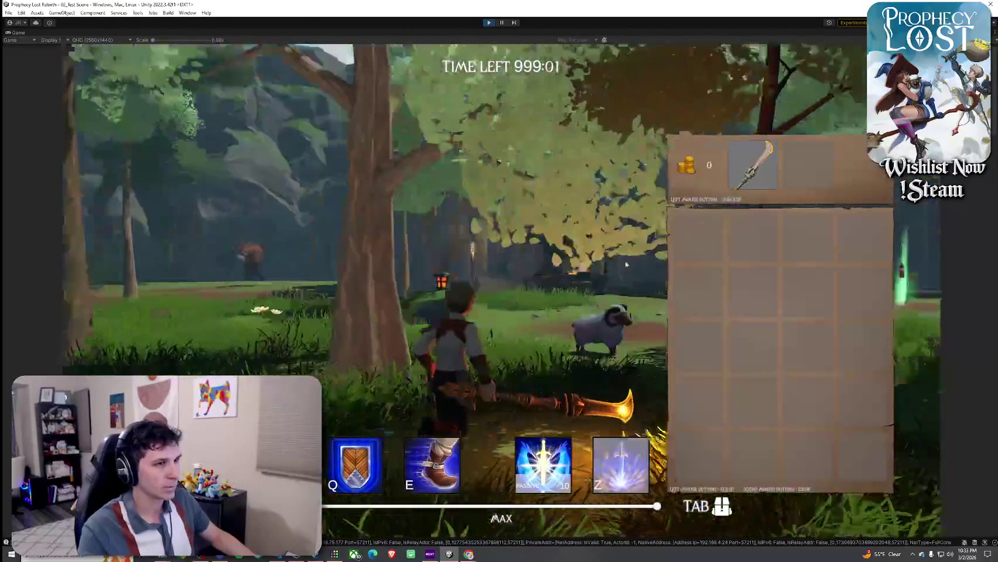
Step: Equip the spear from the inventory, close it and run toward the boar
{"action": "key", "text": "Tab"}
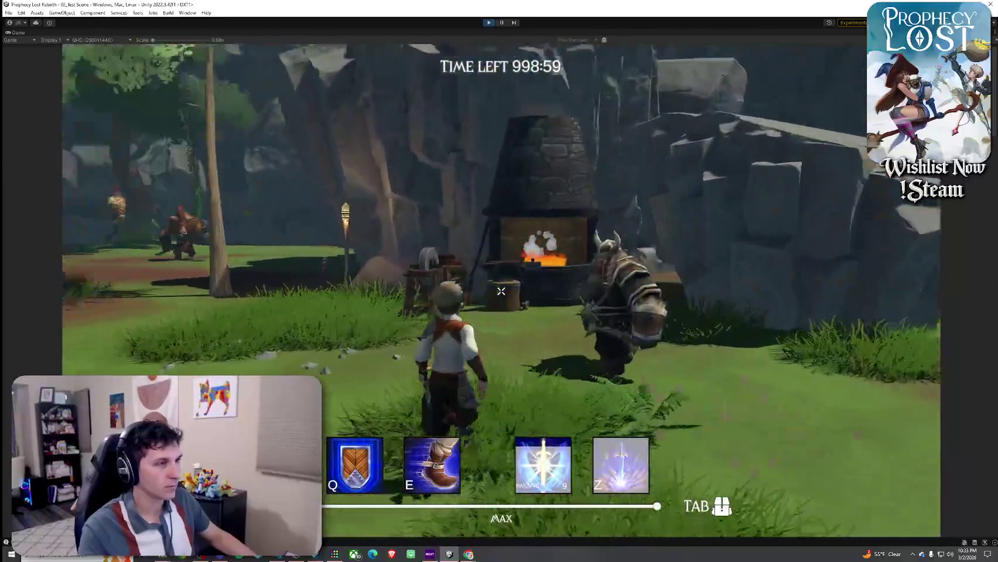
{"action": "key", "text": "Tab"}
{"action": "left_click", "coordinate": [687, 236]}
{"action": "key", "text": "Tab"}
{"action": "key", "text": "w"}
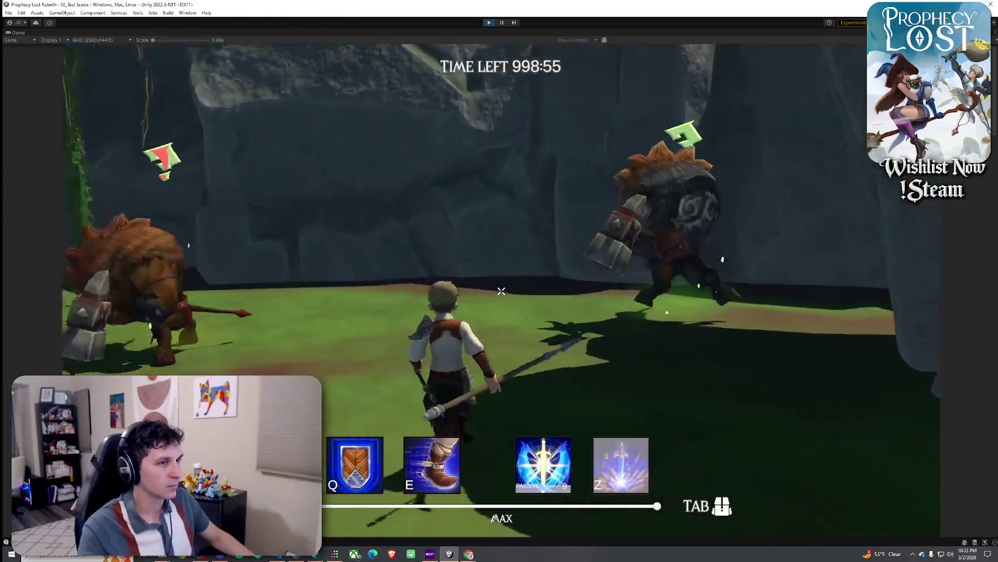
Step: Attack the armored boar brute by the cliff until it is defeated
{"action": "left_click", "coordinate": [501, 291]}
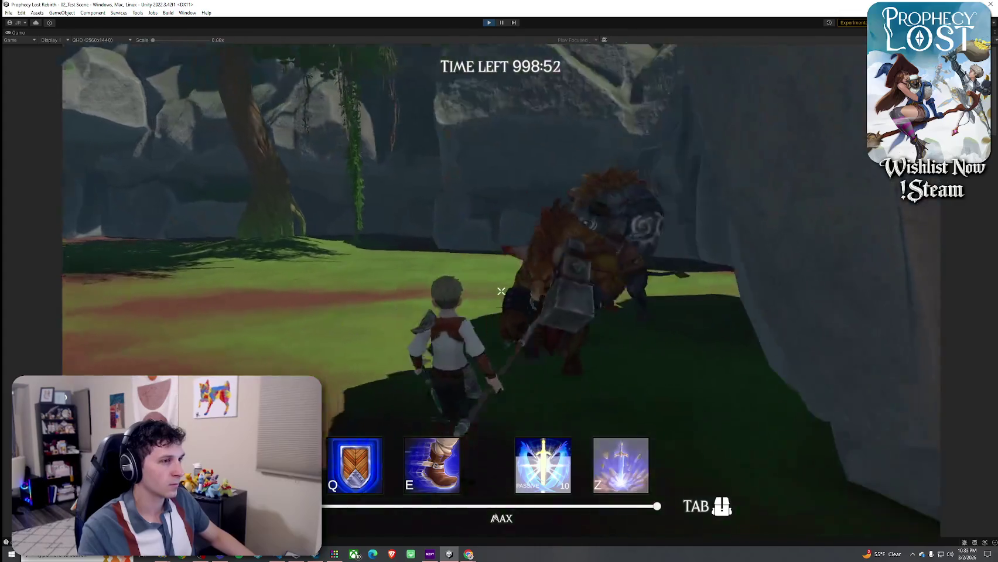
{"action": "left_click", "coordinate": [501, 291]}
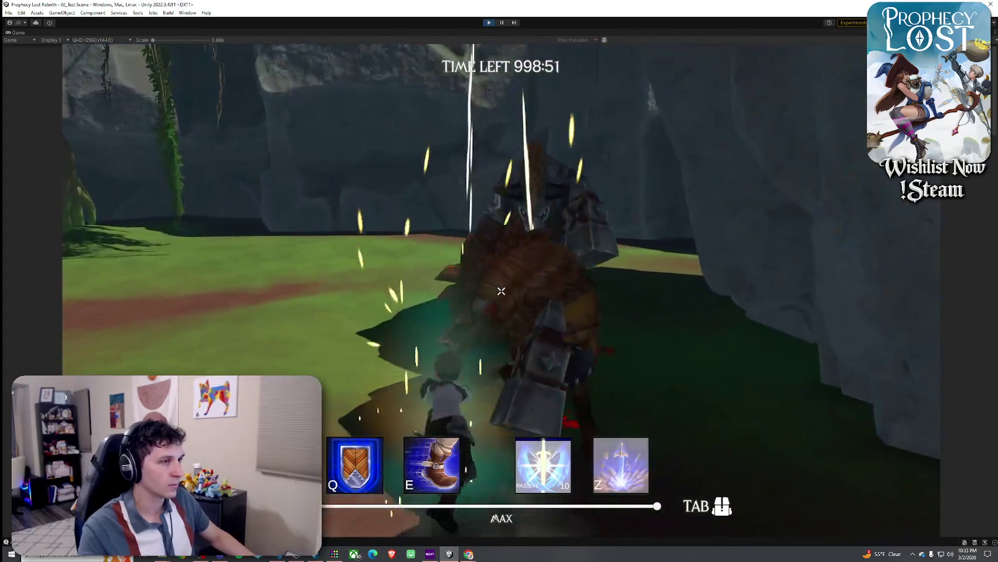
{"action": "left_click", "coordinate": [501, 291]}
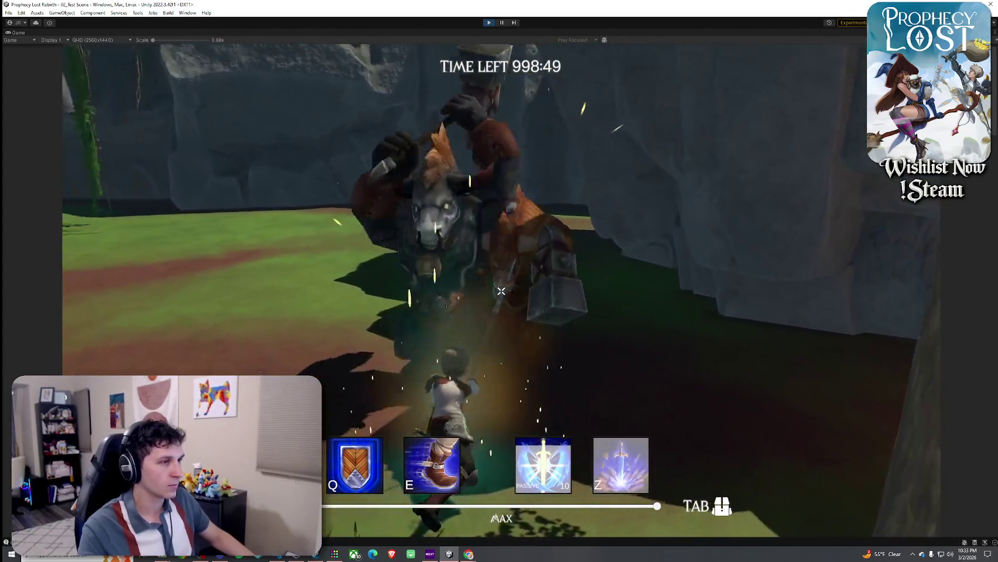
{"action": "left_click", "coordinate": [501, 291]}
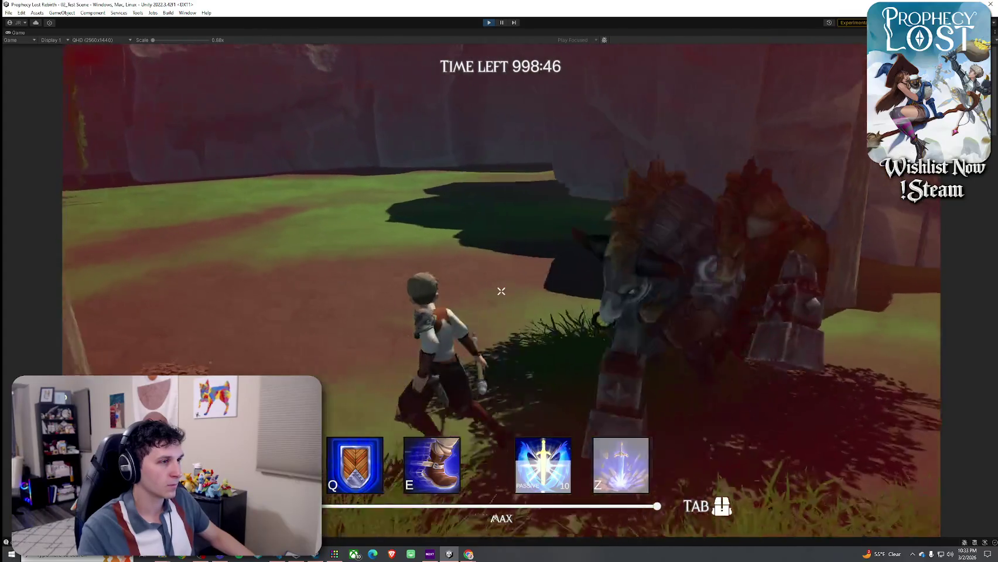
{"action": "left_click", "coordinate": [500, 291]}
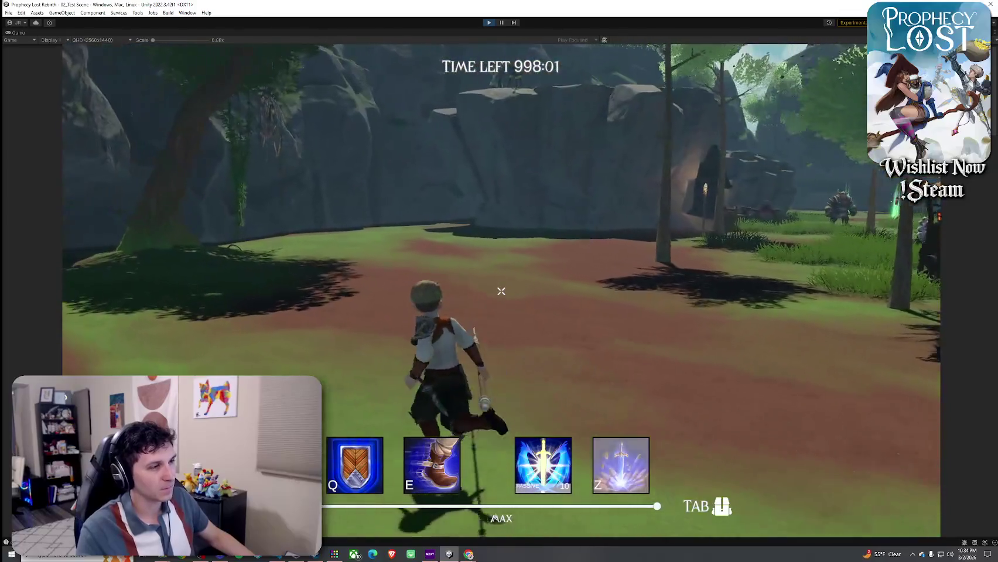
Step: Run through the forest clearing and pick up the red potion
{"action": "key", "text": "w"}
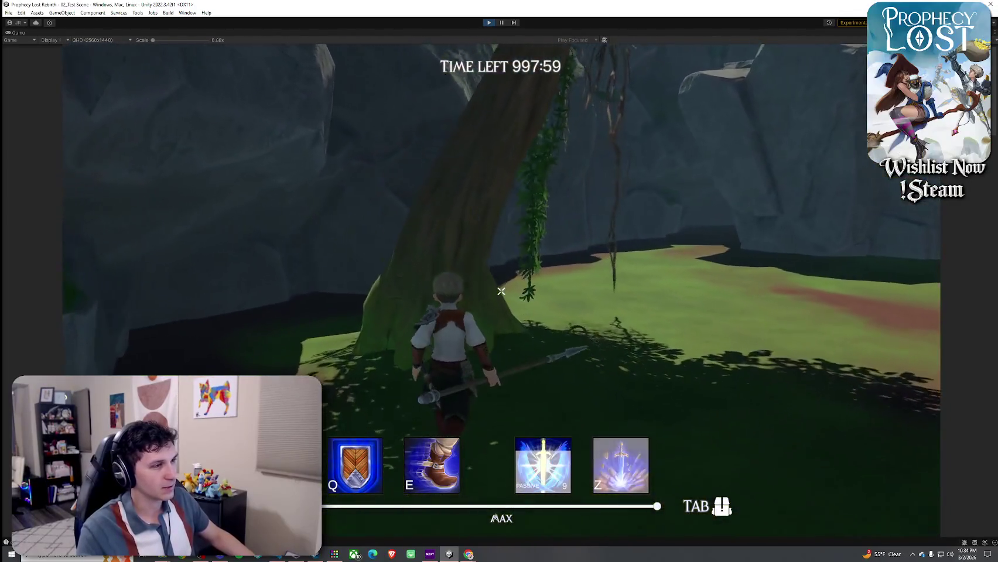
{"action": "key", "text": "w"}
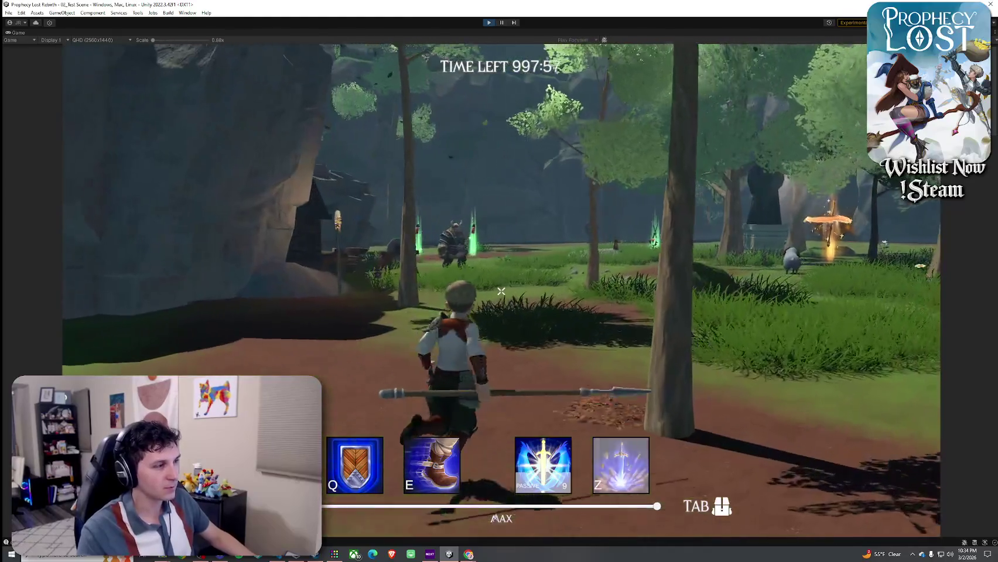
{"action": "key", "text": "w"}
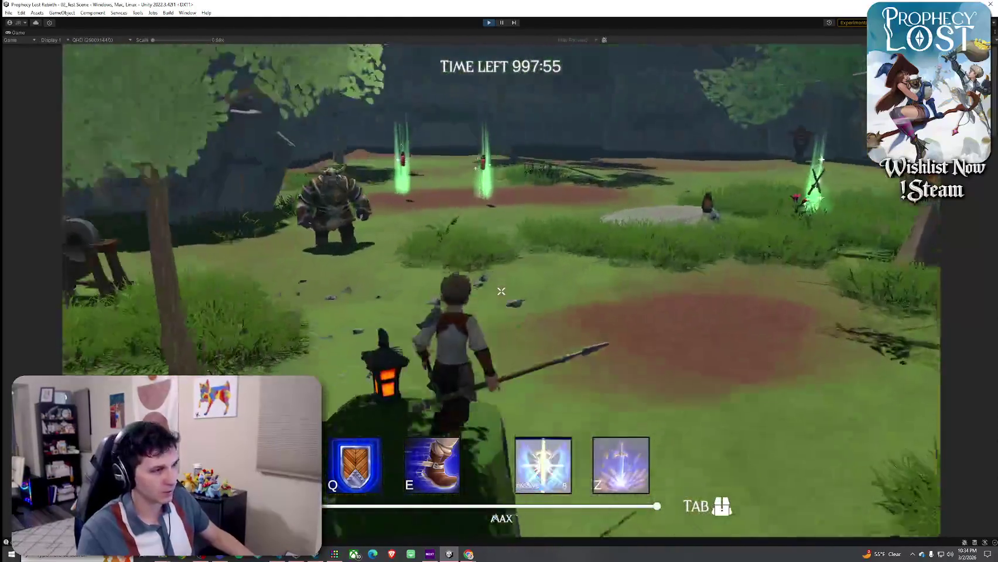
{"action": "key", "text": "w"}
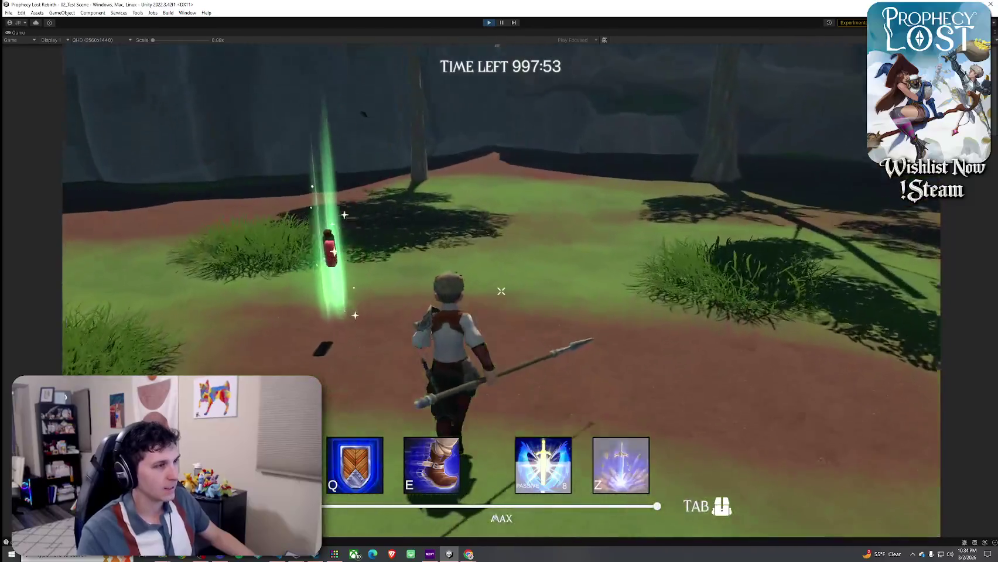
{"action": "key", "text": "Tab"}
{"action": "key", "text": "Tab"}
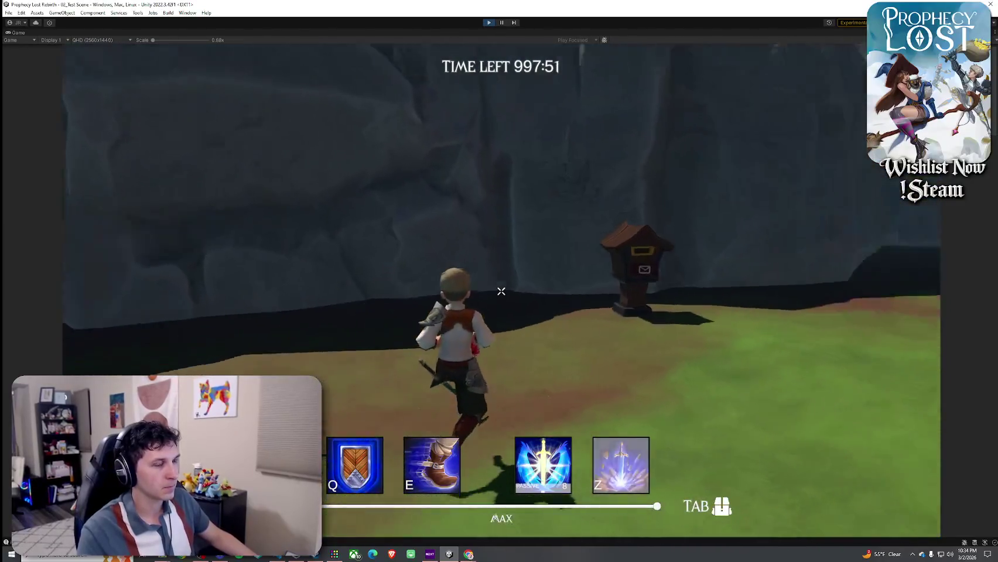
{"action": "key", "text": "w"}
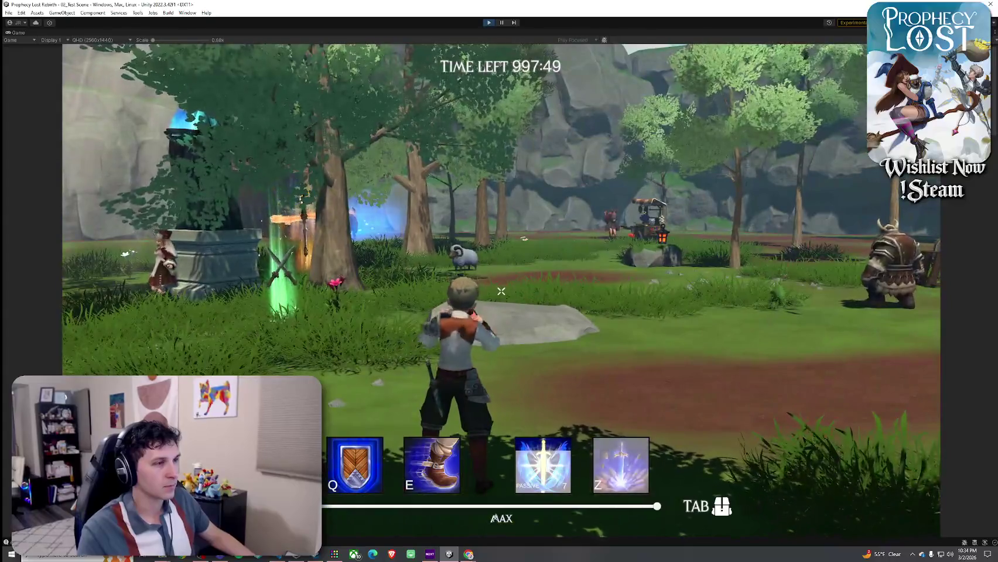
{"action": "key", "text": "w"}
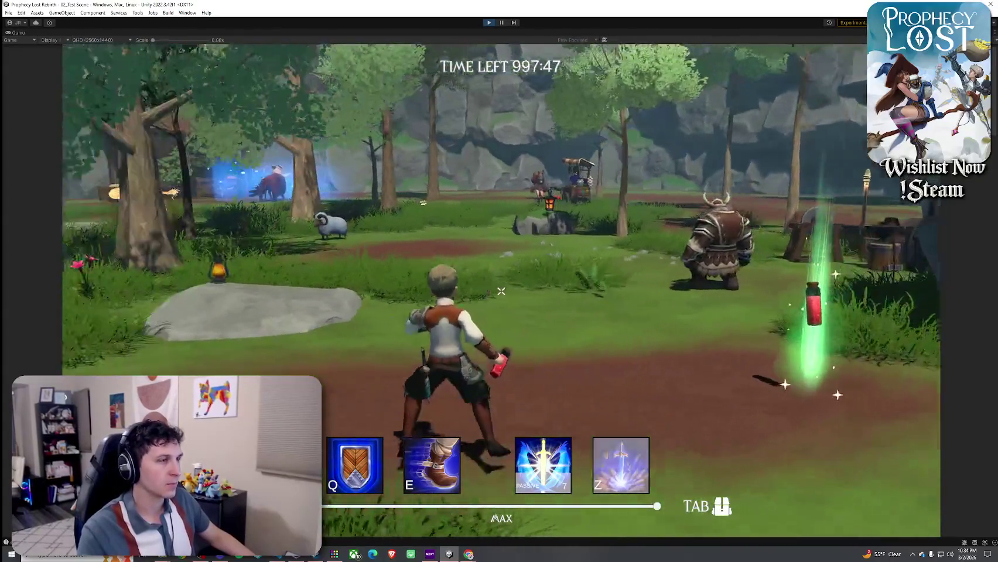
Step: Check the inventory, cross the clearing over the large rock, then exit Play mode
{"action": "key", "text": "Tab"}
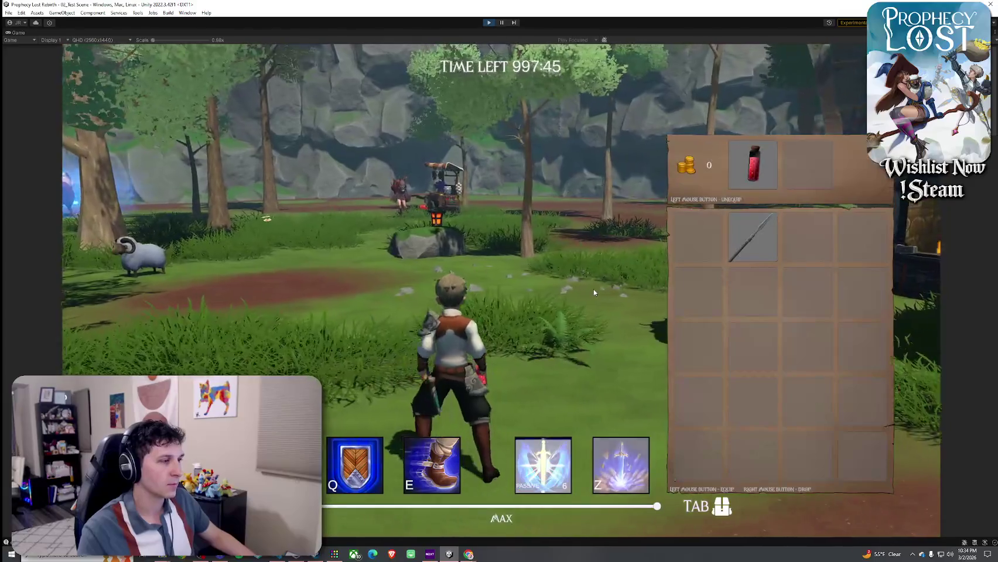
{"action": "key", "text": "a"}
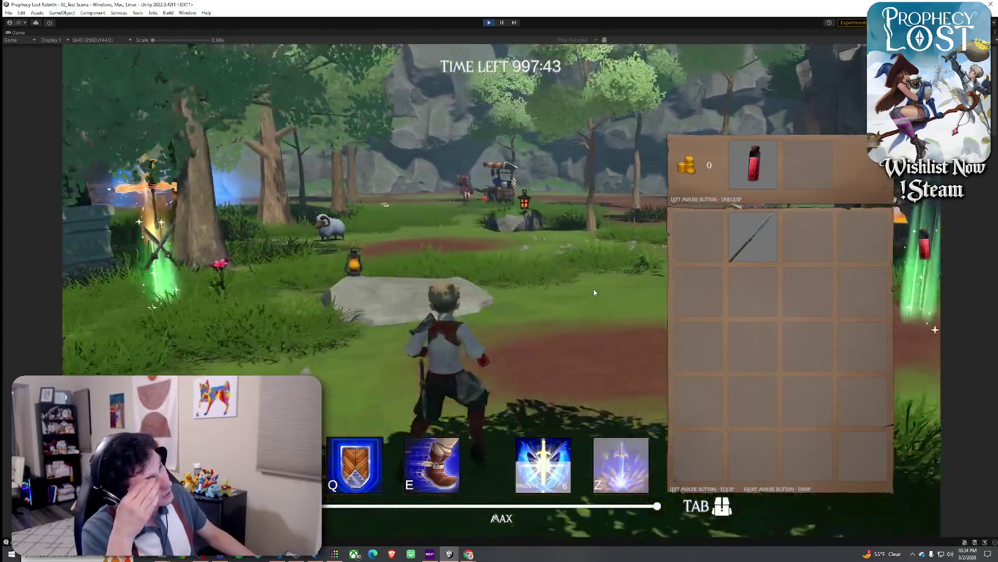
{"action": "key", "text": "a"}
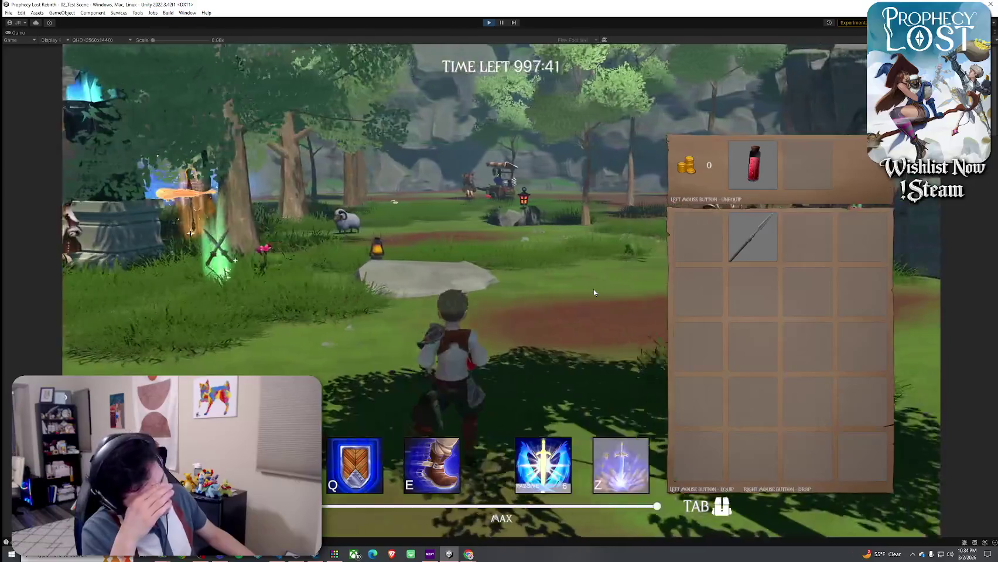
{"action": "key", "text": "Tab"}
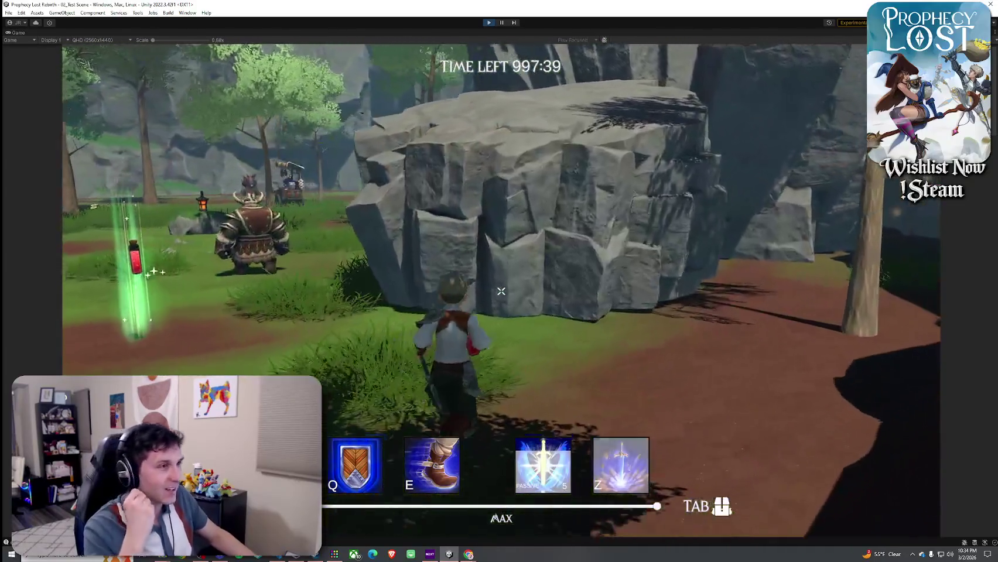
{"action": "key", "text": "w"}
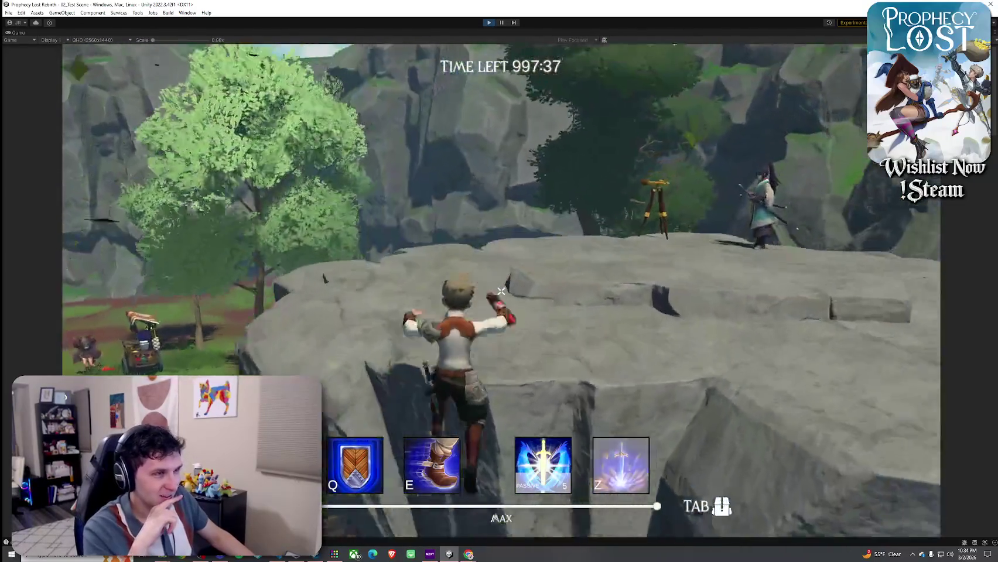
{"action": "key", "text": "w"}
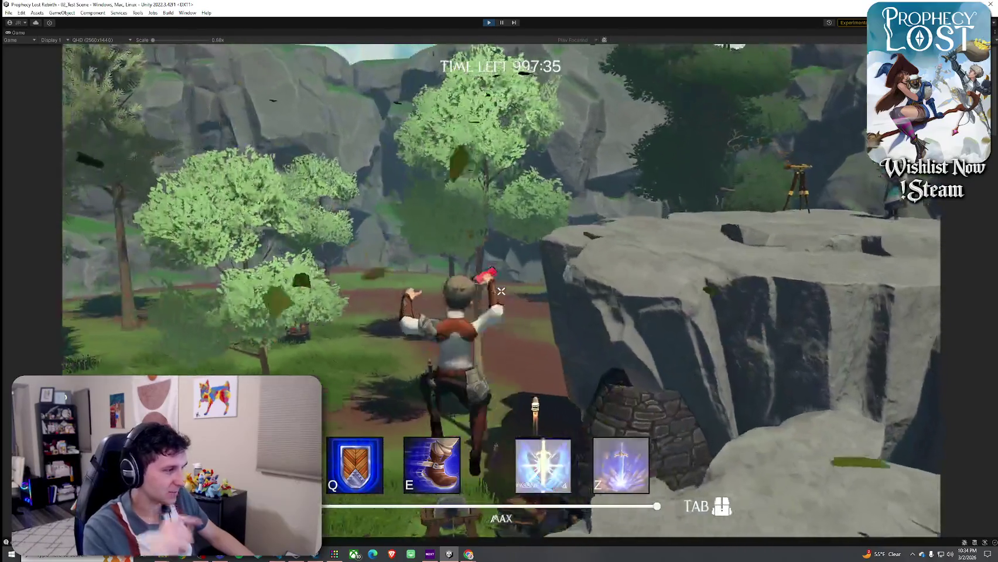
{"action": "key", "text": "super"}
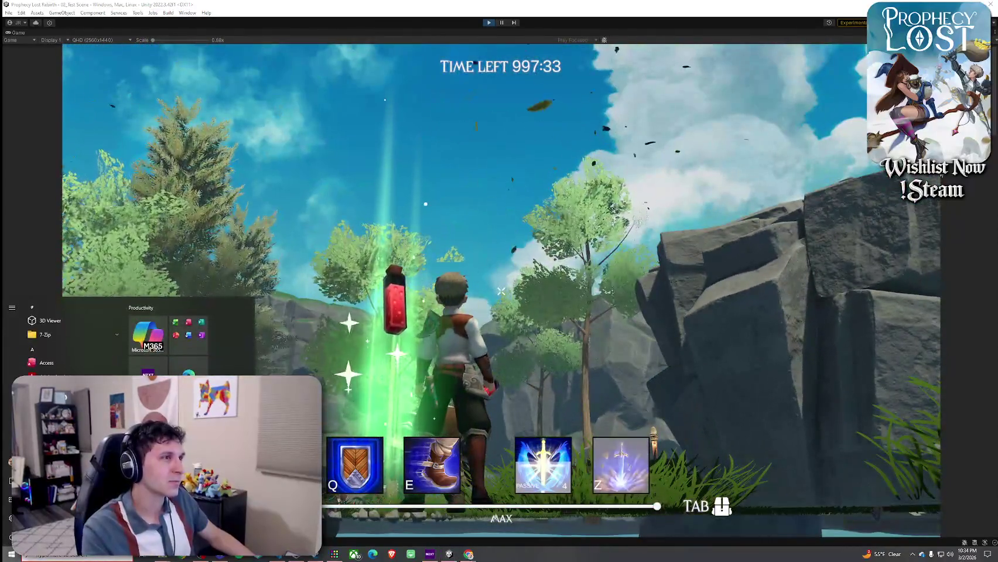
{"action": "left_click", "coordinate": [484, 24]}
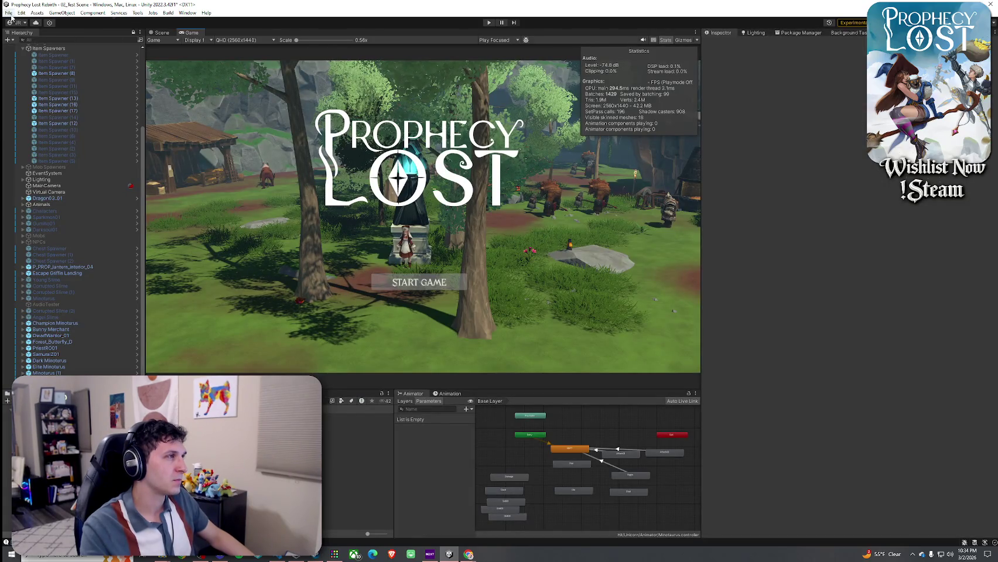
Step: Switch to the Scene view and select the Minotaurus (3) and other minotaur objects
{"action": "left_click", "coordinate": [9, 12]}
{"action": "left_click", "coordinate": [82, 7]}
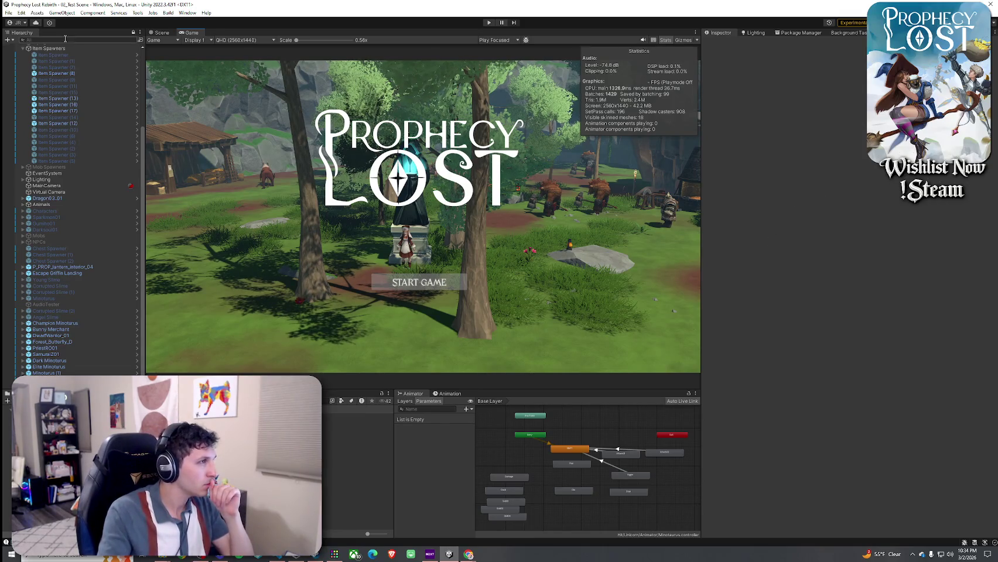
{"action": "key", "text": "ctrl+1"}
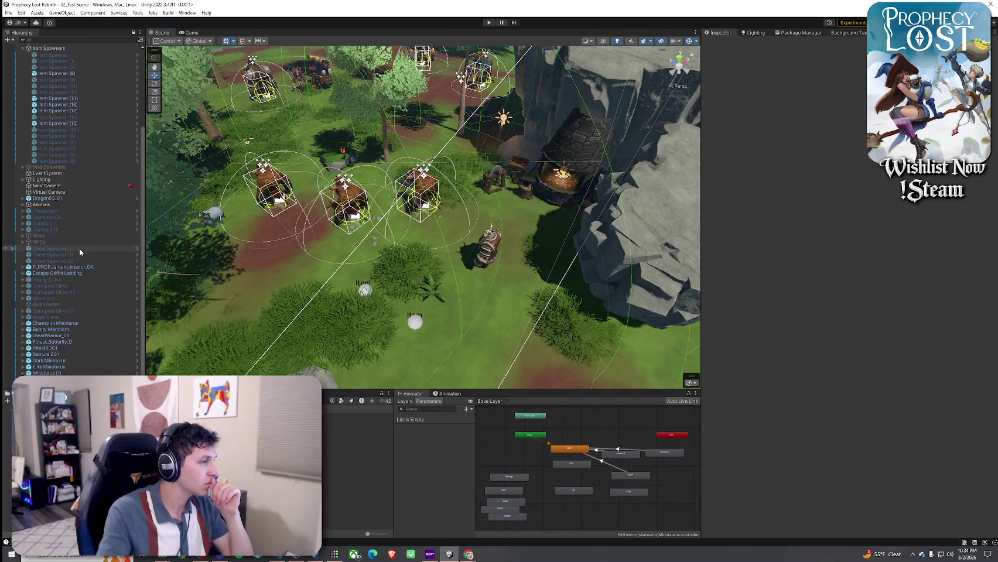
{"action": "left_click", "coordinate": [47, 380]}
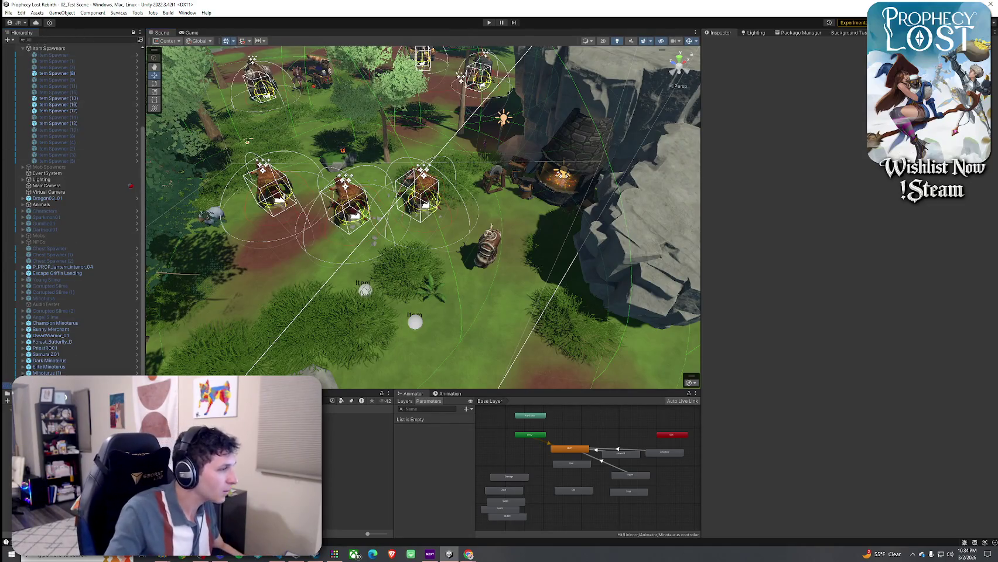
{"action": "left_click", "coordinate": [64, 363], "text": "shift"}
Step: Select Champion Minotaurus and orbit, tilt and zoom the Scene camera around it
{"action": "left_click_drag", "start_coordinate": [305, 235], "coordinate": [368, 205]}
{"action": "left_click_drag", "start_coordinate": [78, 323], "coordinate": [70, 358]}
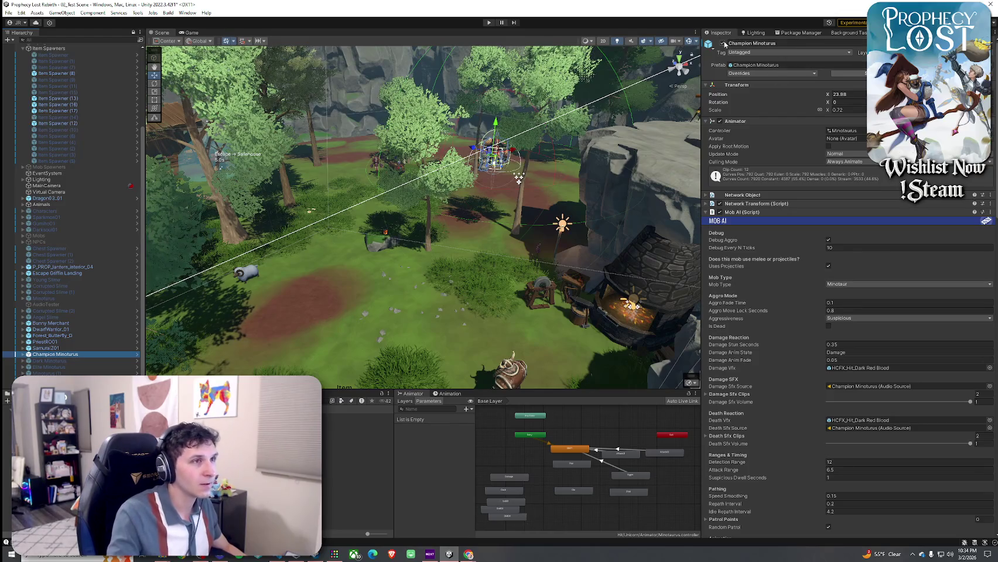
{"action": "mouse_move", "coordinate": [436, 167]}
{"action": "left_mouse_down"}
{"action": "mouse_move", "coordinate": [472, 184]}
{"action": "mouse_move", "coordinate": [499, 256]}
{"action": "mouse_move", "coordinate": [203, 92]}
{"action": "left_mouse_up"}
{"action": "scroll", "coordinate": [469, 253], "scroll_direction": "down", "scroll_amount": 3}
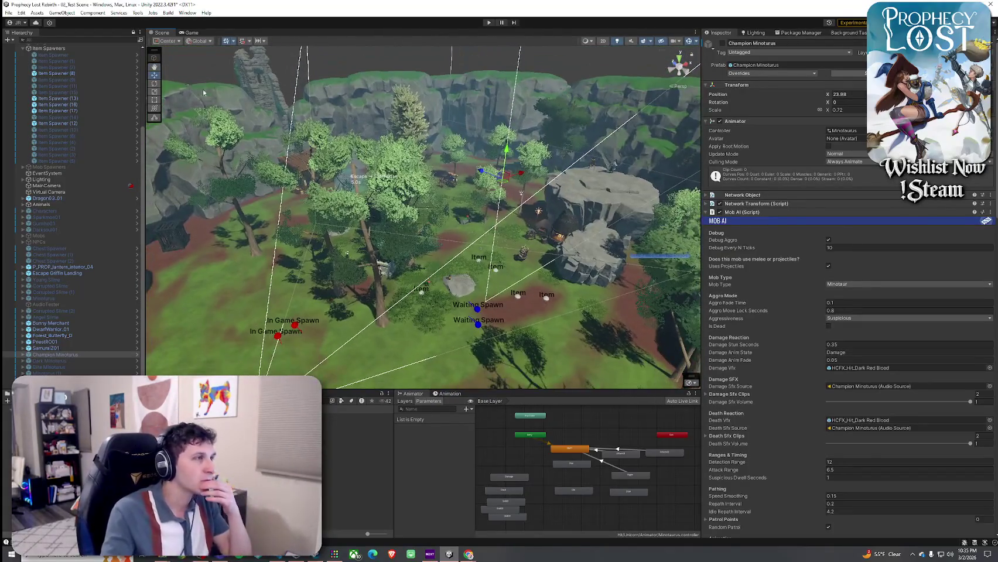
{"action": "mouse_move", "coordinate": [387, 175]}
{"action": "left_mouse_down"}
{"action": "mouse_move", "coordinate": [368, 179]}
{"action": "mouse_move", "coordinate": [412, 241]}
{"action": "mouse_move", "coordinate": [404, 176]}
{"action": "mouse_move", "coordinate": [413, 202]}
{"action": "mouse_move", "coordinate": [387, 202]}
{"action": "left_mouse_up"}
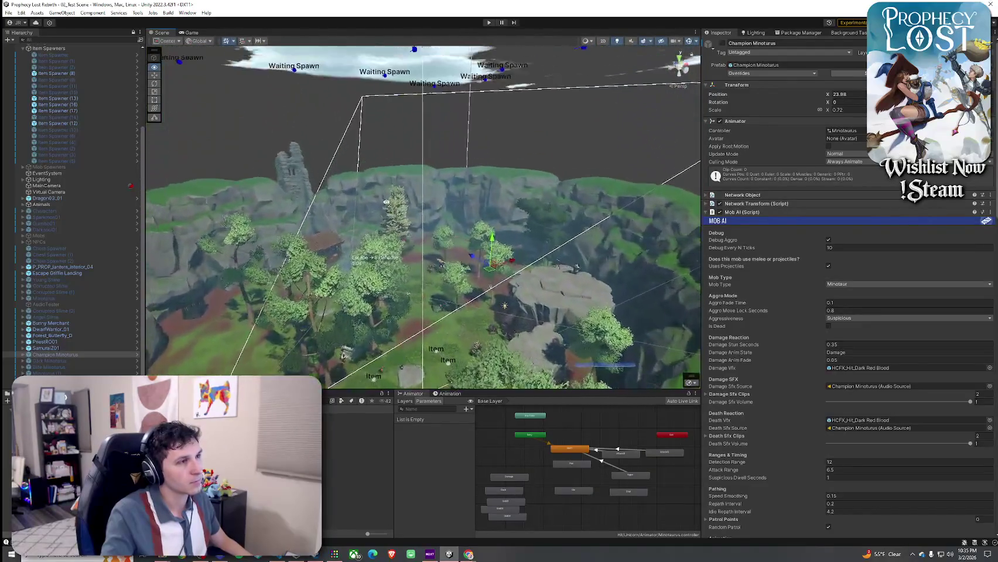
{"action": "scroll", "coordinate": [386, 202], "scroll_direction": "up", "scroll_amount": 3}
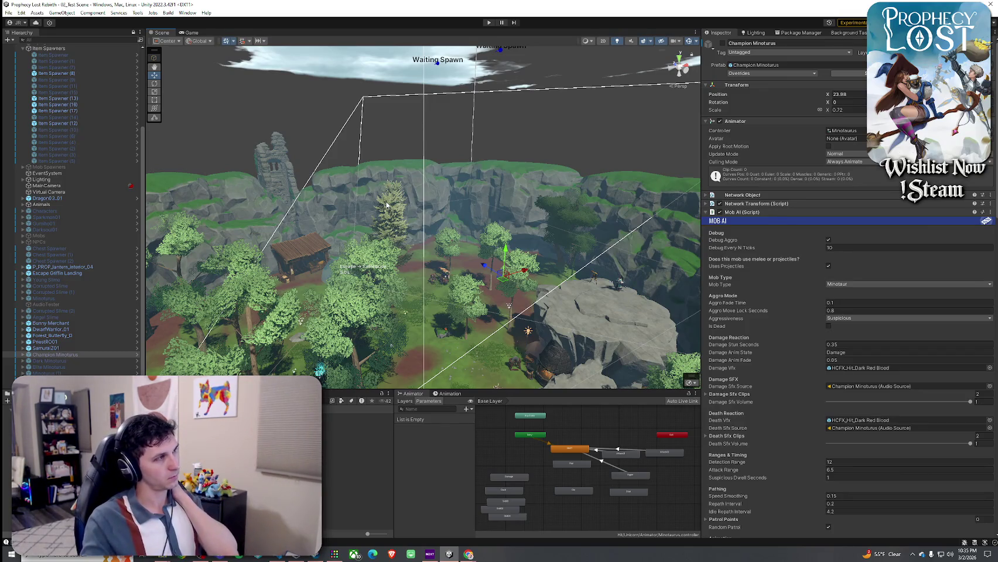
Step: Open and dismiss the File menu, then bring the Player.cs code editor forward
{"action": "left_click", "coordinate": [22, 12]}
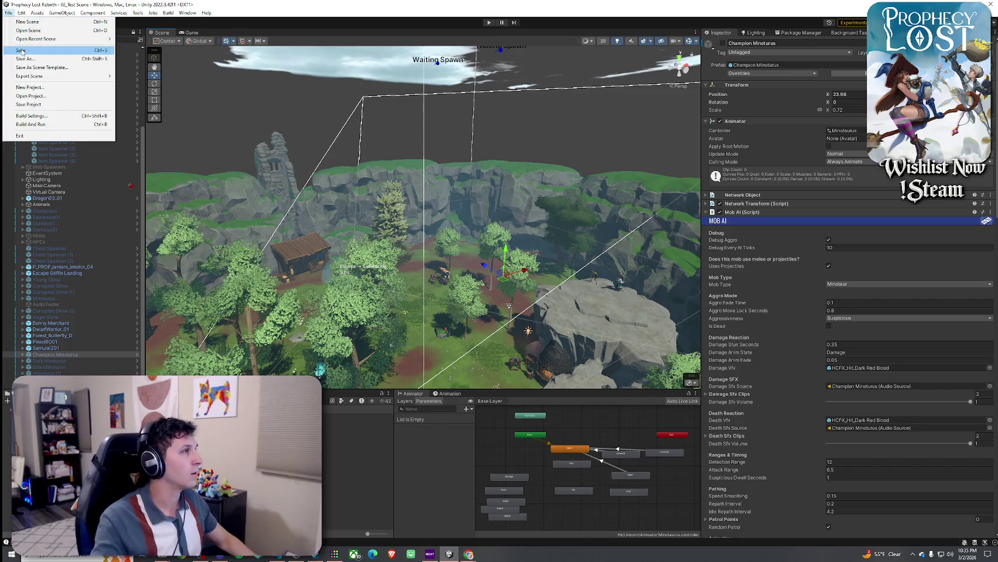
{"action": "key", "text": "Escape"}
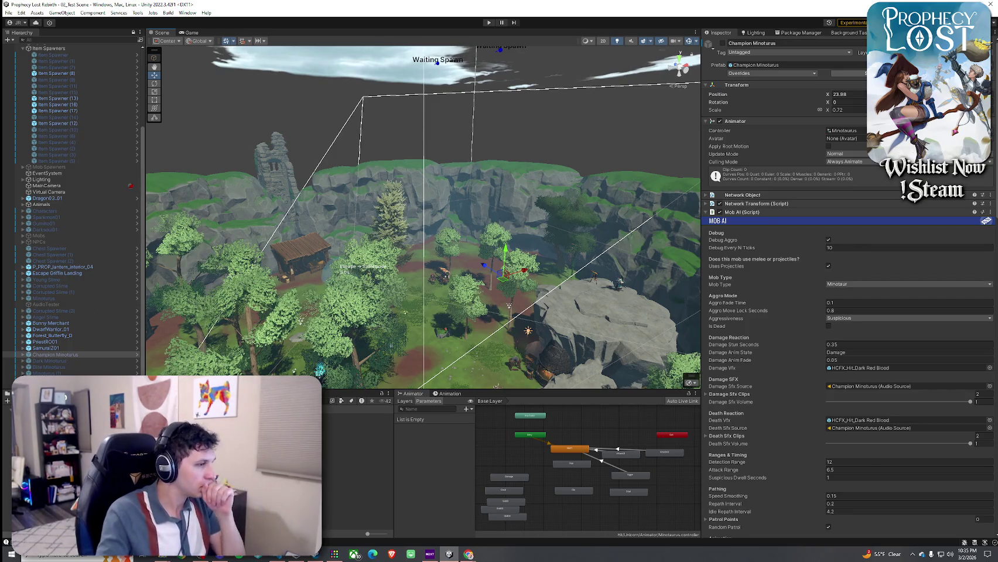
{"action": "left_click", "coordinate": [274, 558]}
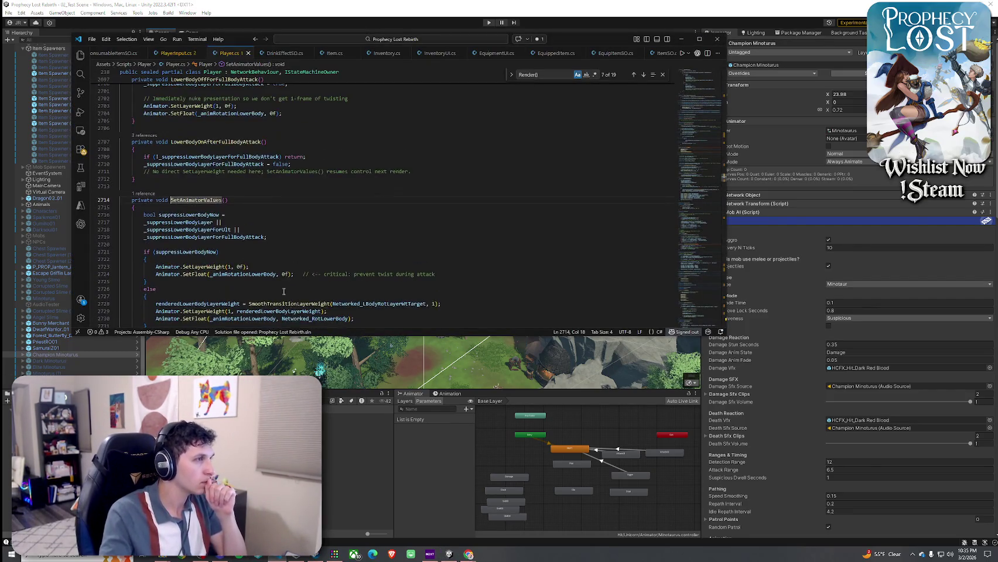
Step: Enlarge the window, search Player.cs for 'int N_Up', and open a new line after line 432
{"action": "left_click_drag", "start_coordinate": [309, 336], "coordinate": [309, 473]}
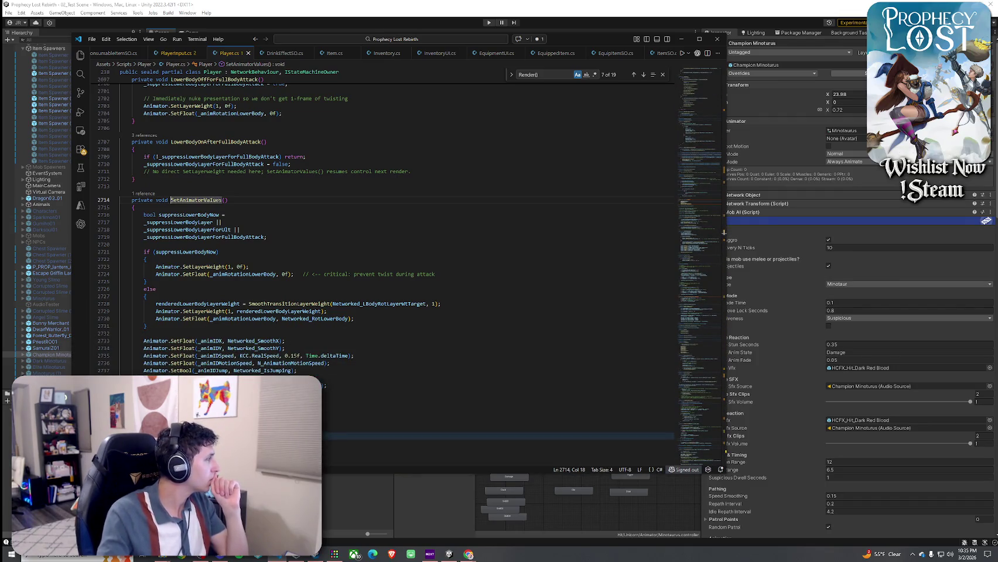
{"action": "left_click", "coordinate": [306, 213]}
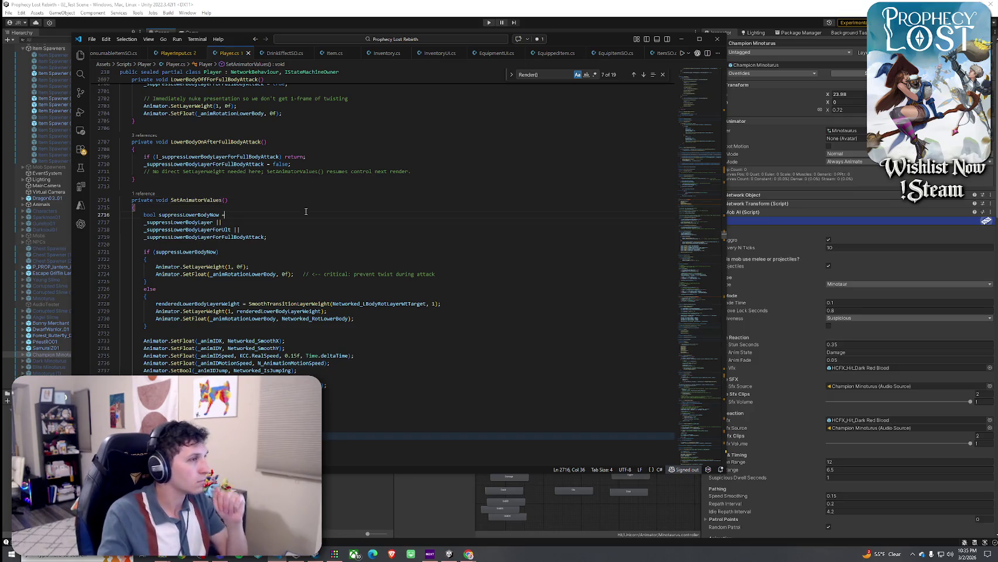
{"action": "key", "text": "ctrl+f"}
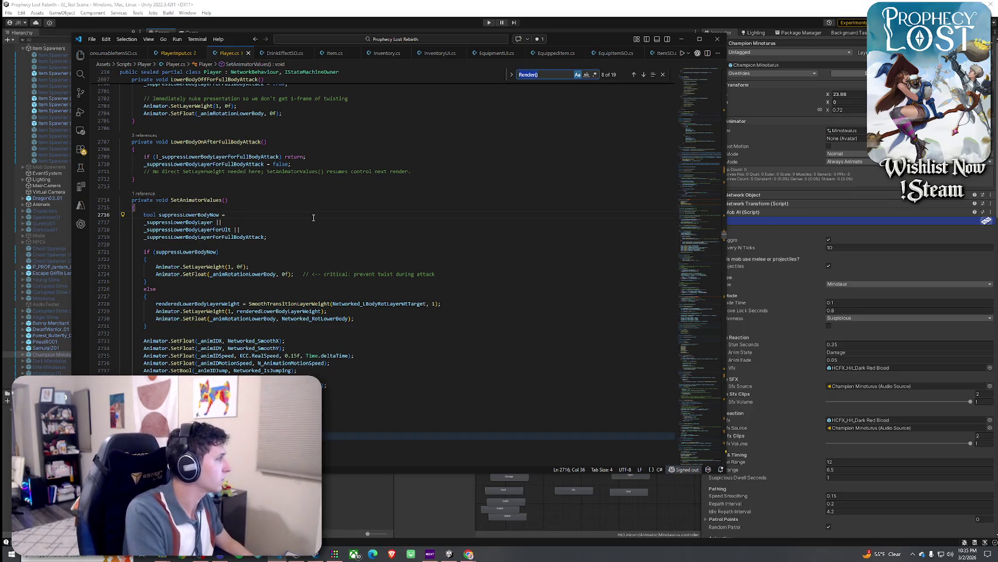
{"action": "type", "text": "int N_Up"}
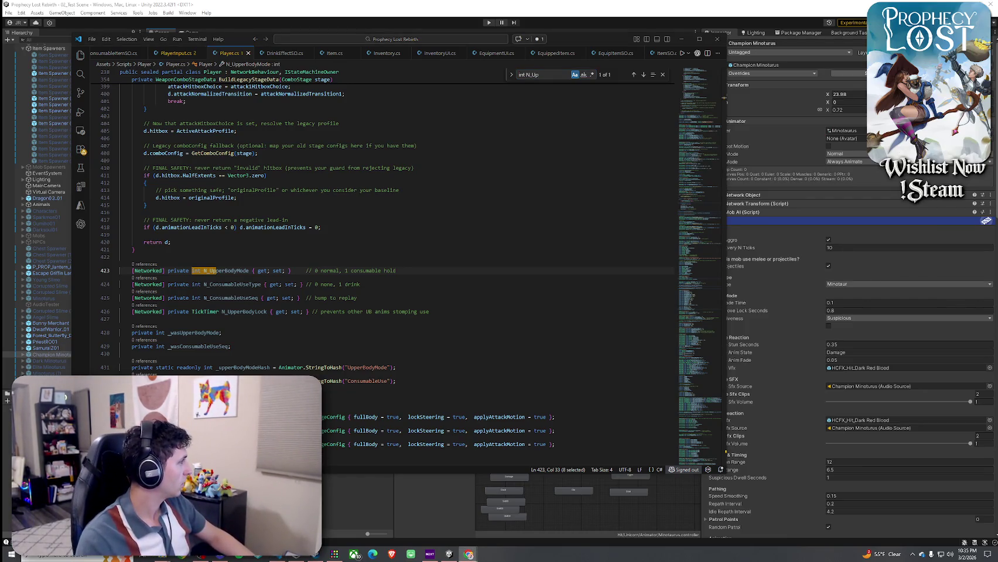
{"action": "scroll", "coordinate": [222, 271], "scroll_direction": "down", "scroll_amount": 3}
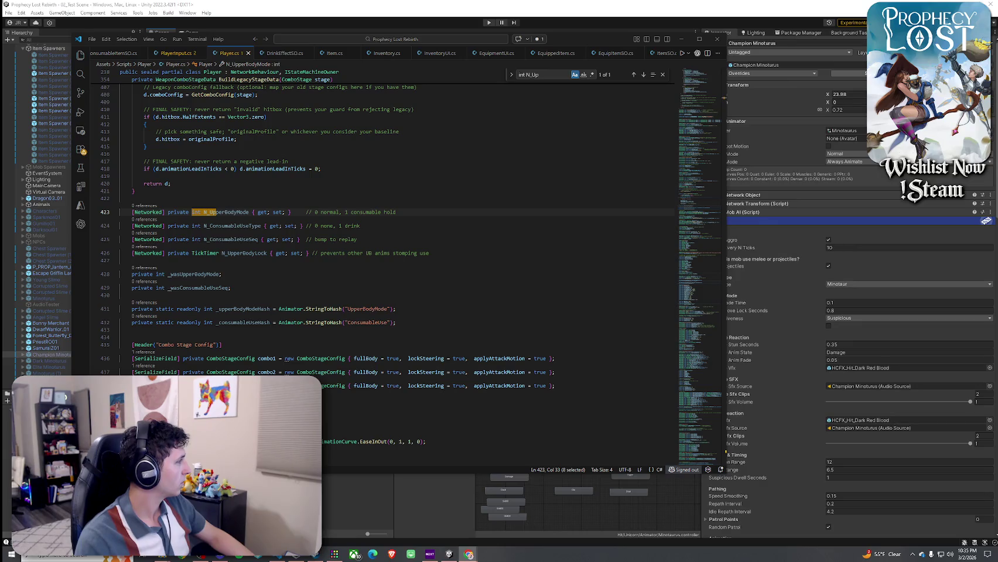
{"action": "left_click", "coordinate": [415, 323]}
{"action": "key", "text": "Return"}
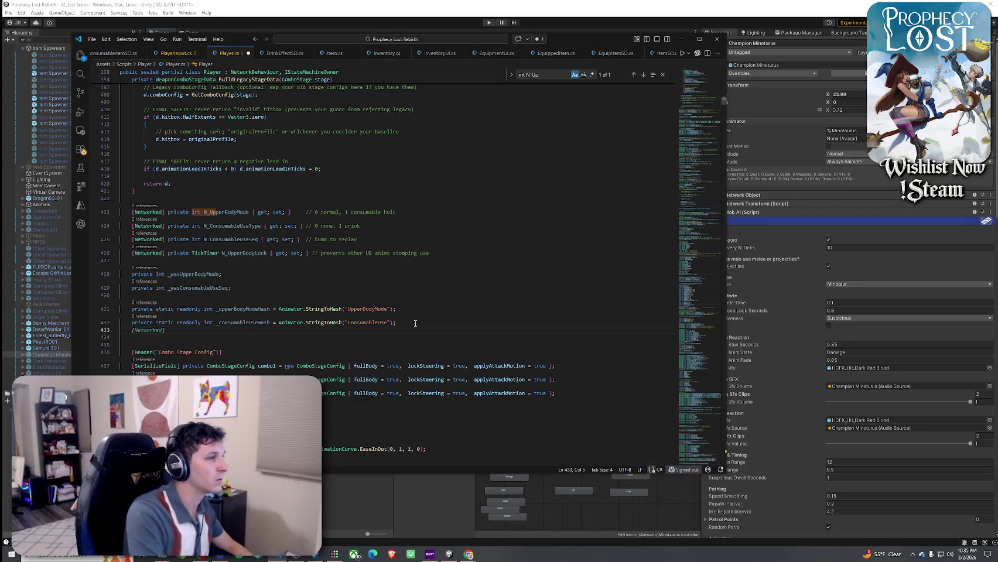
Step: Add 'private const int UpperBodyLayer = 2;', paste the helper method and indent its body
{"action": "type", "text": "private cons"}
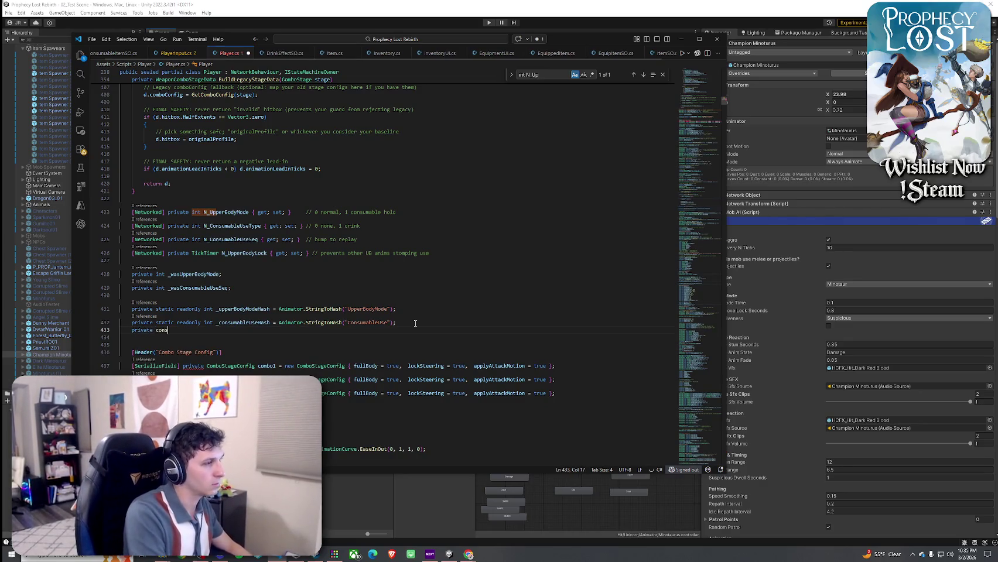
{"action": "type", "text": "t int Up"}
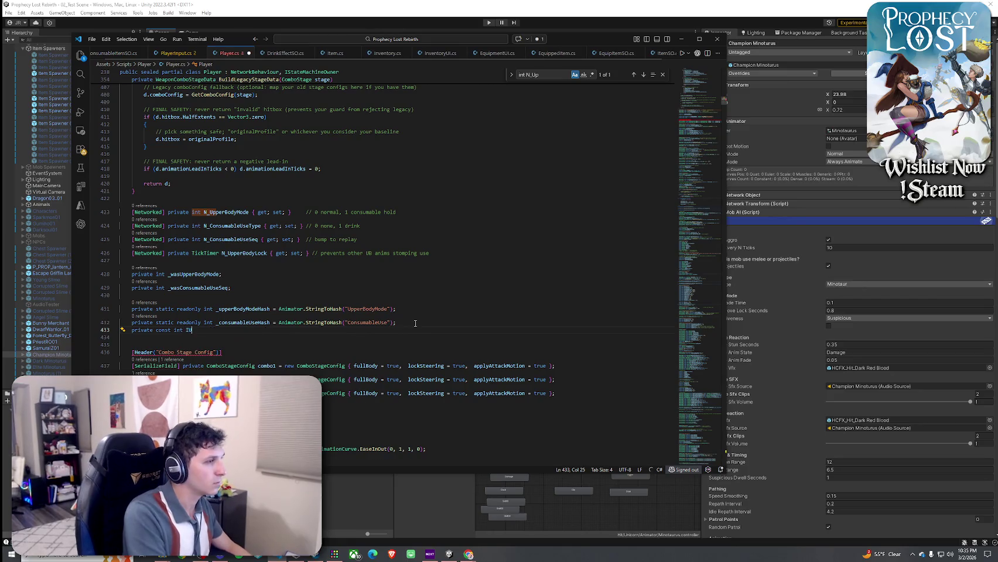
{"action": "type", "text": "pd"}
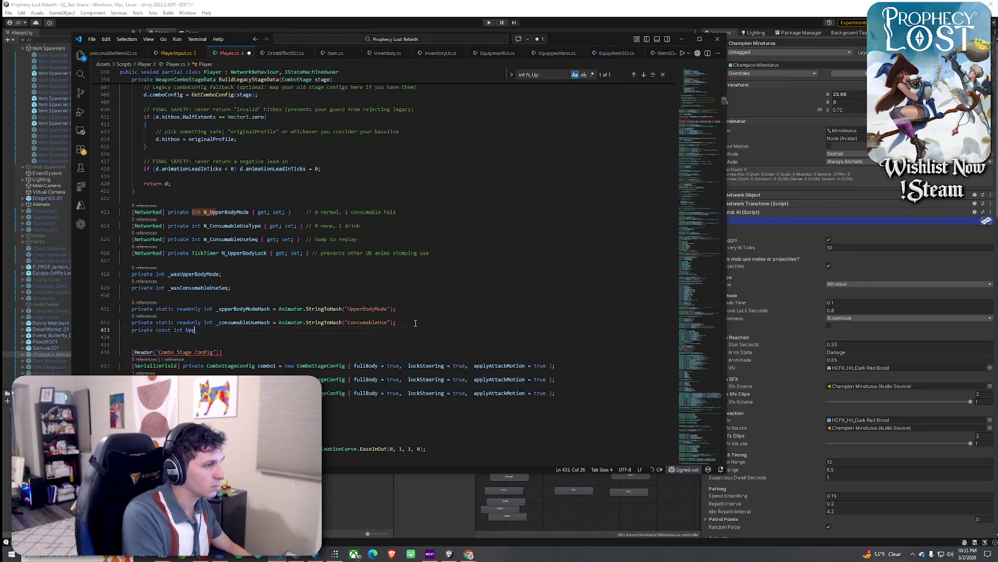
{"action": "type", "text": "erBodyLayer = 2;"}
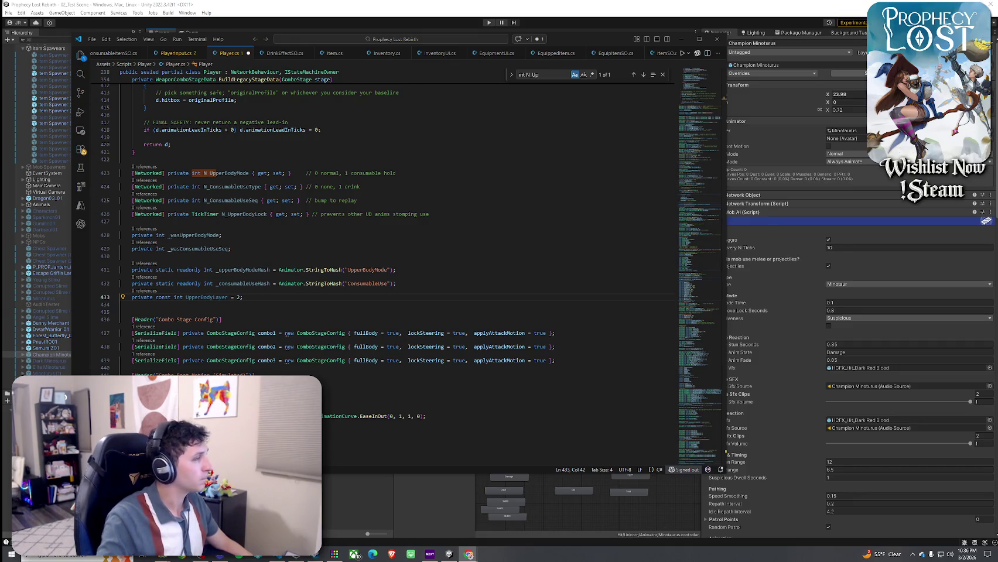
{"action": "type", "text": "private bool UpperBodyIsOwnedByConsumables() {     // Mode==1 means we want HoldConsumable to stay active.     // Lock means UseDrink is in progress (strongest priority).     return N_UpperBodyMode == 1 || N_UpperBodyLock.IsRunning; }"}
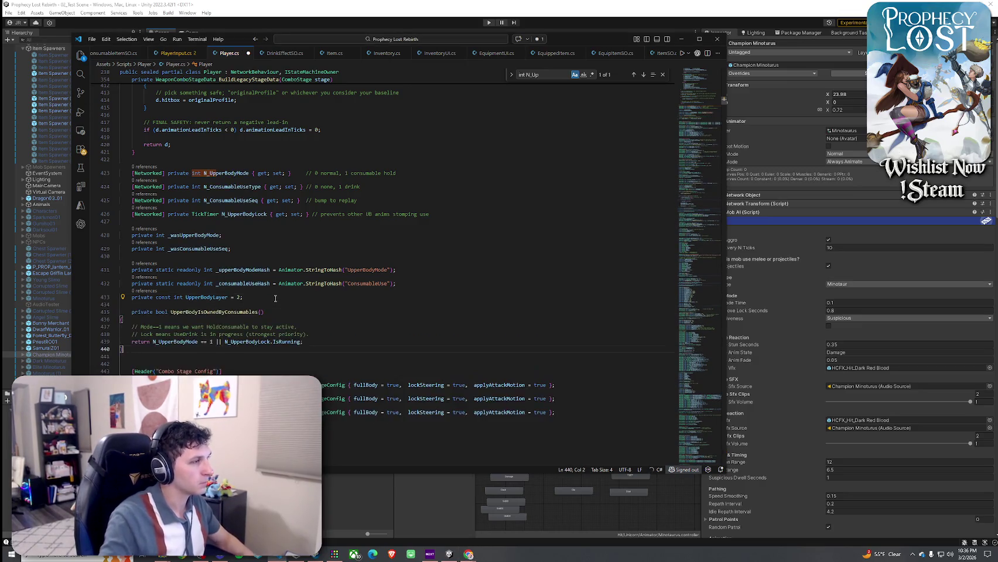
{"action": "left_click_drag", "start_coordinate": [111, 363], "coordinate": [111, 329]}
{"action": "key", "text": "Tab"}
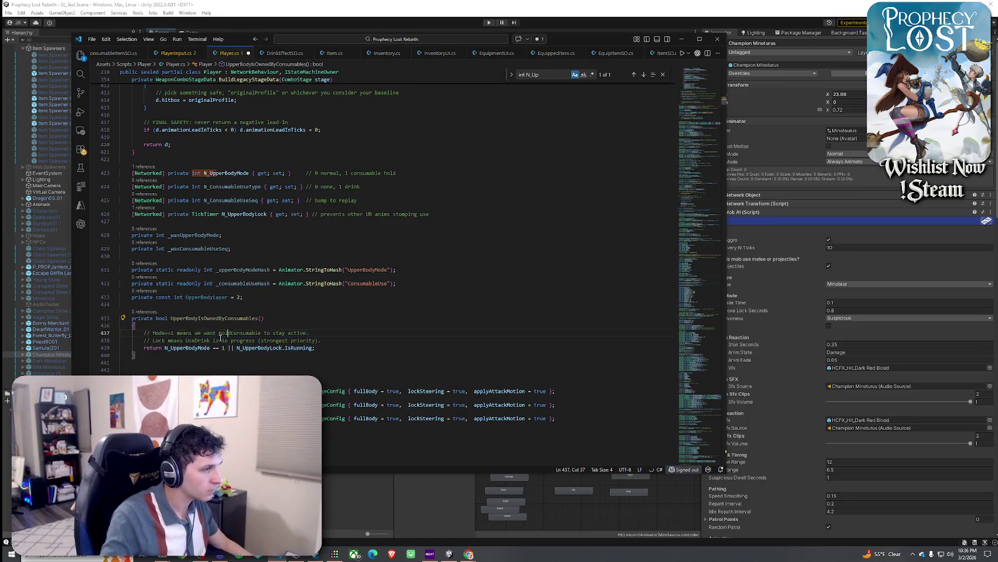
Step: Review the comments and return line of UpperBodyIsOwnedByConsumables()
{"action": "left_click_drag", "start_coordinate": [215, 334], "coordinate": [307, 333]}
{"action": "left_click_drag", "start_coordinate": [169, 341], "coordinate": [256, 341]}
{"action": "left_click", "coordinate": [258, 348]}
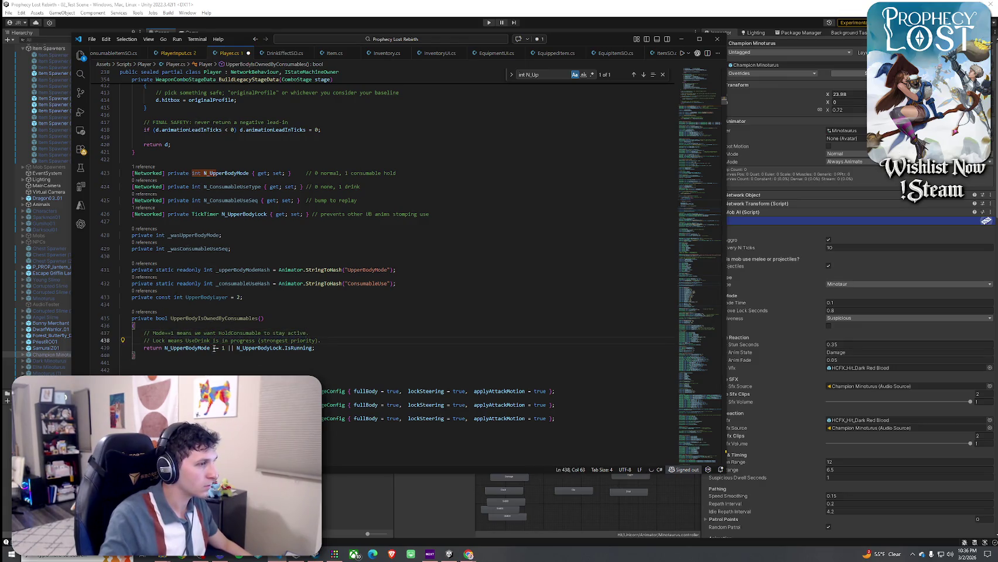
{"action": "left_click", "coordinate": [322, 348]}
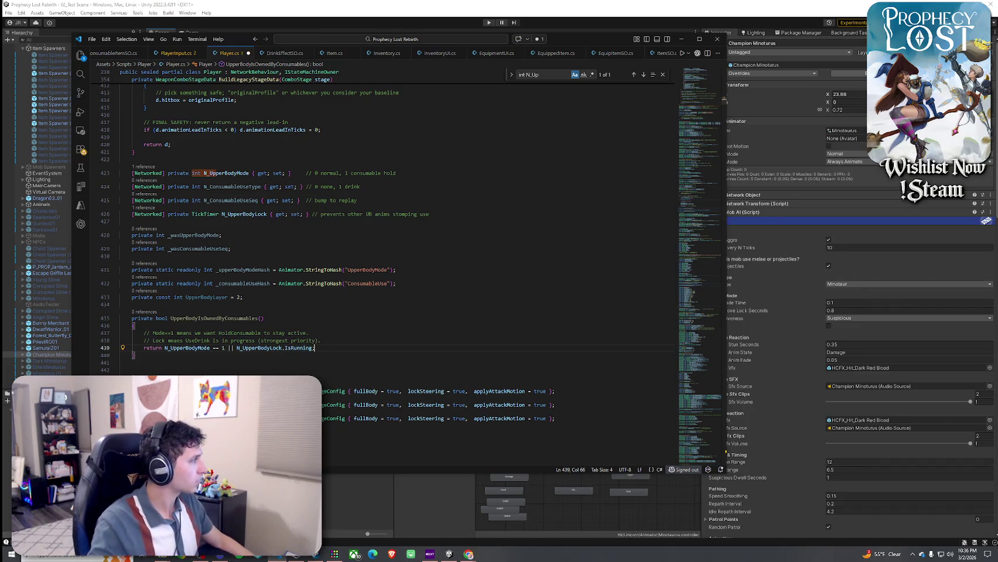